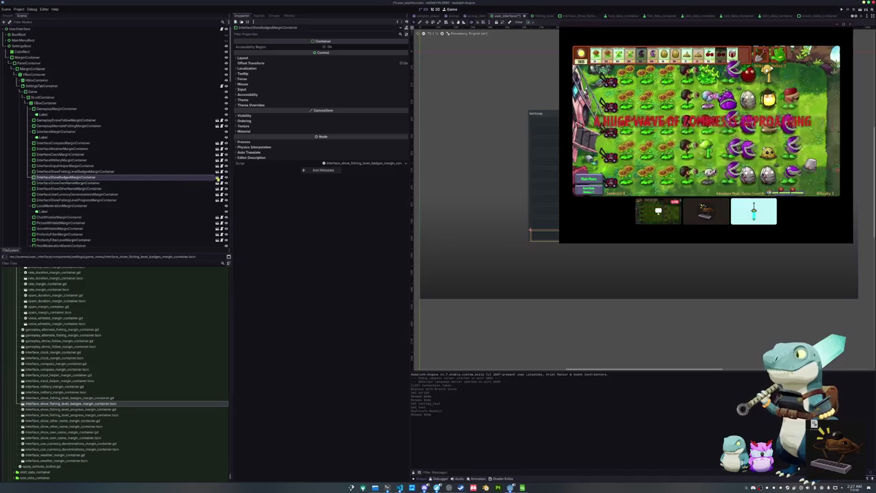
# Open the fishing level badges scene and clear its root container's Script property
pyautogui.click(218, 180)
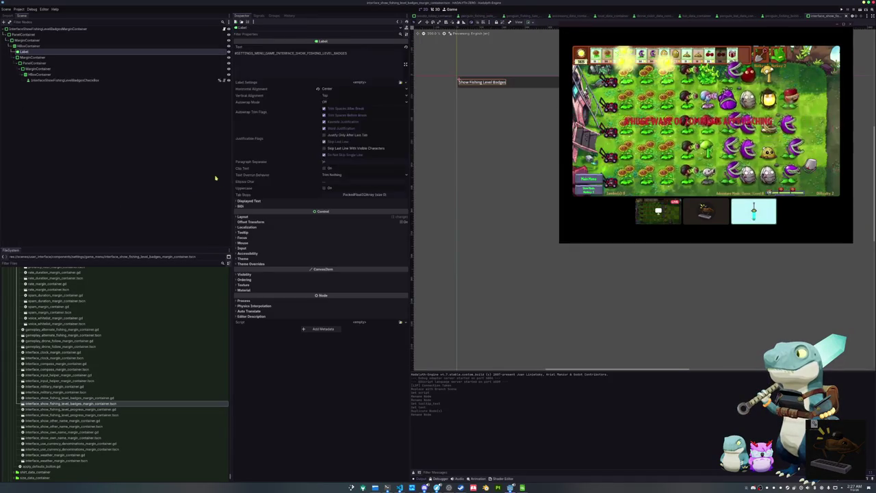
pyautogui.rightClick(189, 28)
pyautogui.click(291, 168)
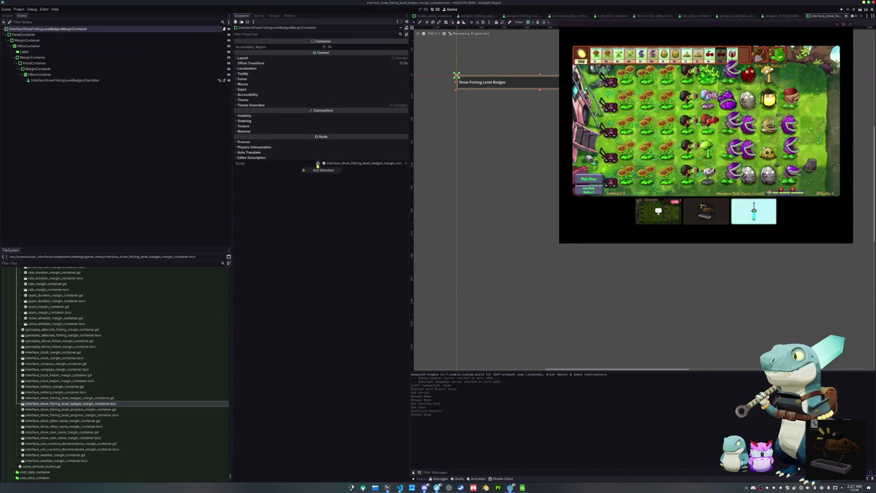
pyautogui.click(317, 165)
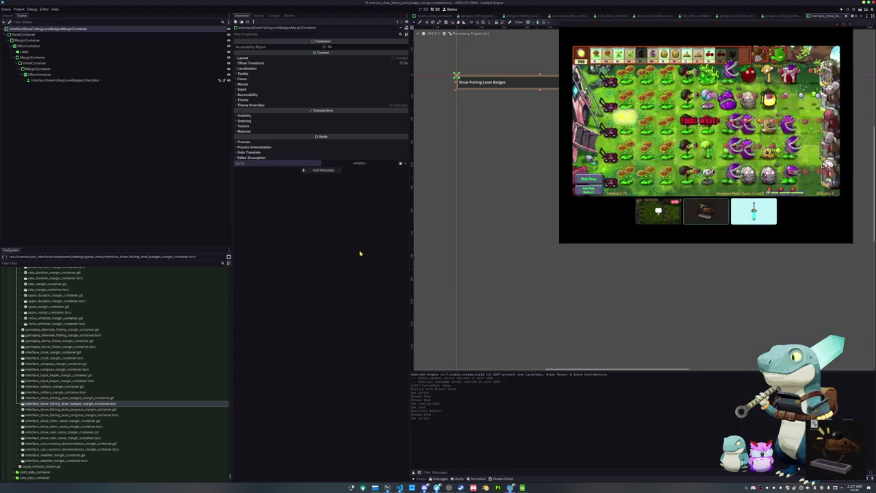
pyautogui.hotkey('alt', 'Tab')
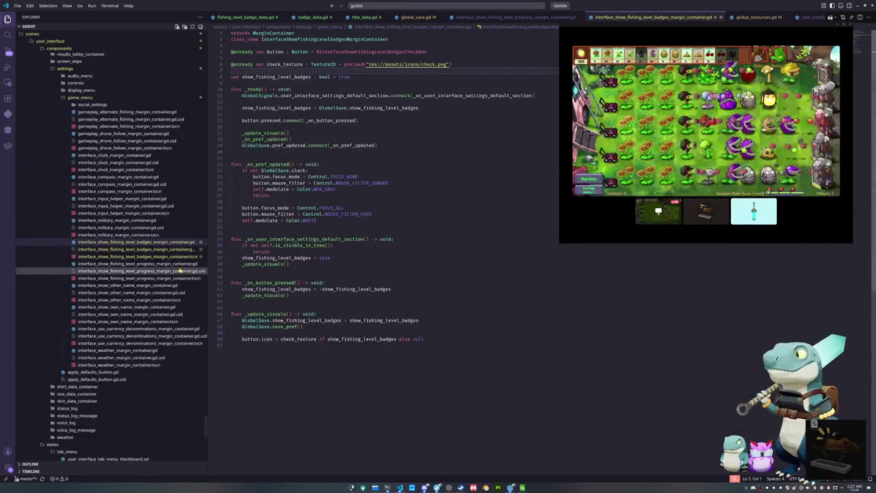
pyautogui.hotkey('alt', 'Tab')
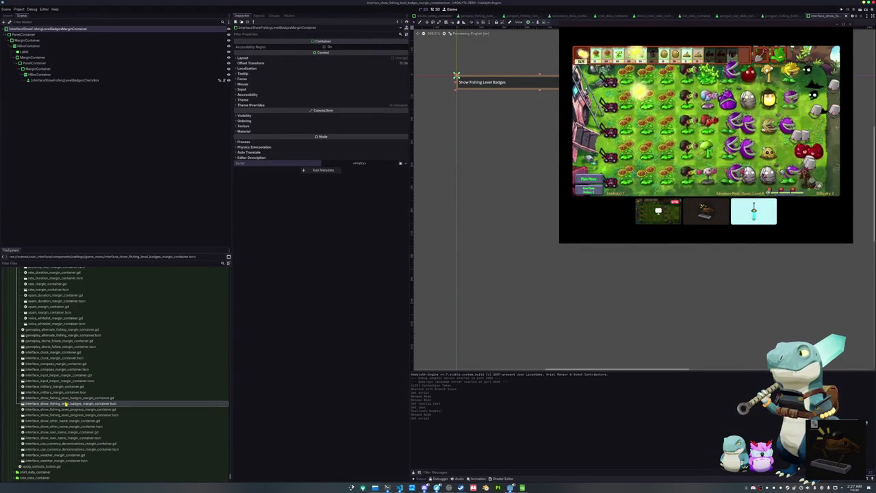
# Scroll the scene tabs and switch back to user_interface.tscn
pyautogui.moveTo(65, 405); pyautogui.dragTo(96, 132)
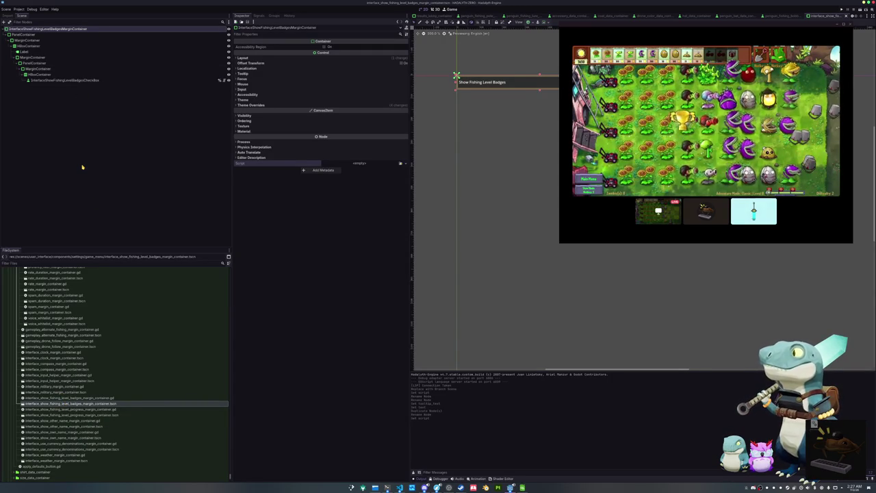
pyautogui.scroll(3, 501, 16)
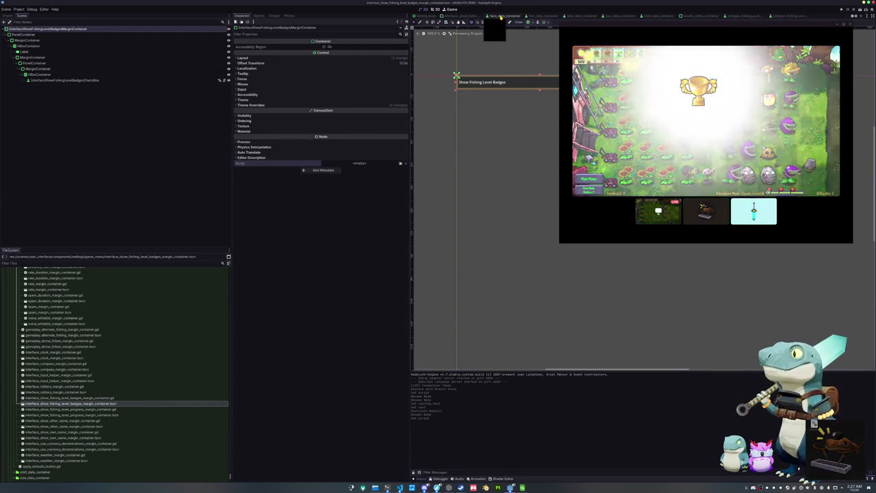
pyautogui.scroll(3, 501, 16)
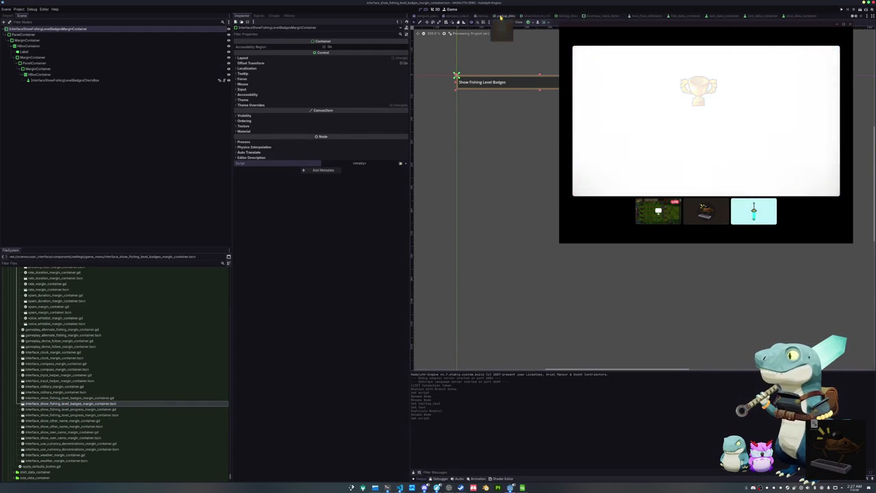
pyautogui.click(502, 16)
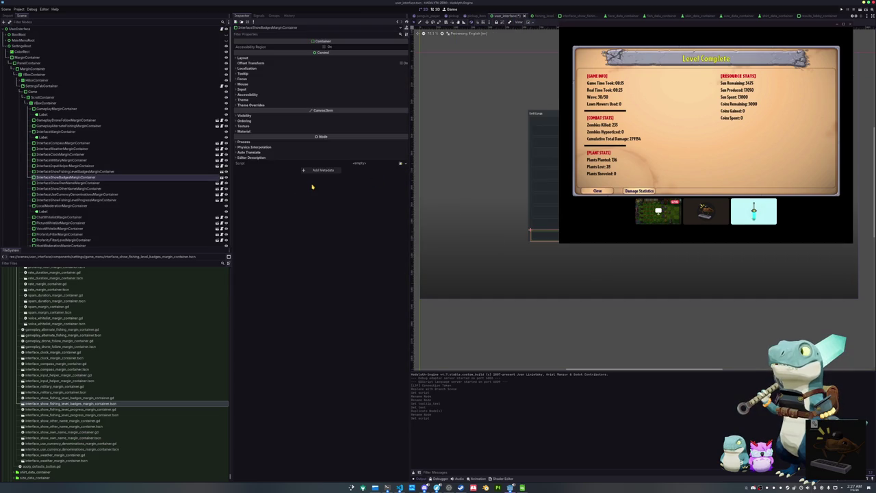
# Save user_interface.tscn and make the InterfaceShowBadgesMarginContainer instance local
pyautogui.hotkey('ctrl', 's')
pyautogui.rightClick(191, 177)
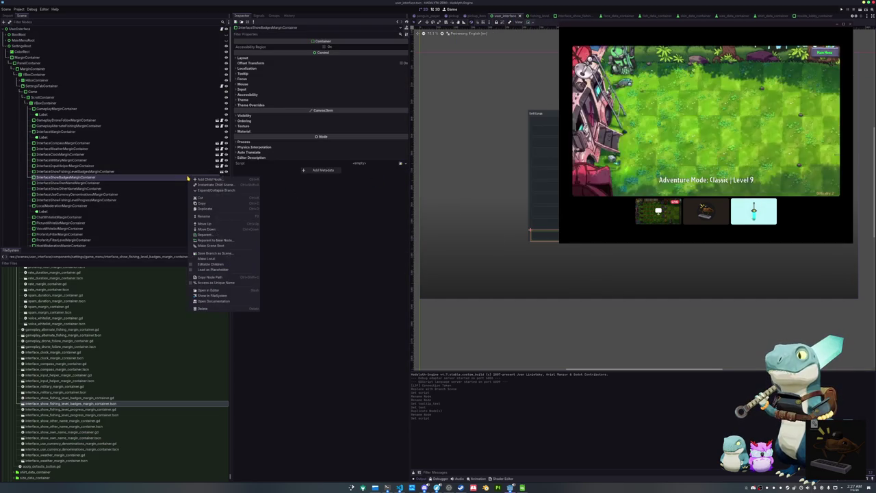
pyautogui.click(172, 172)
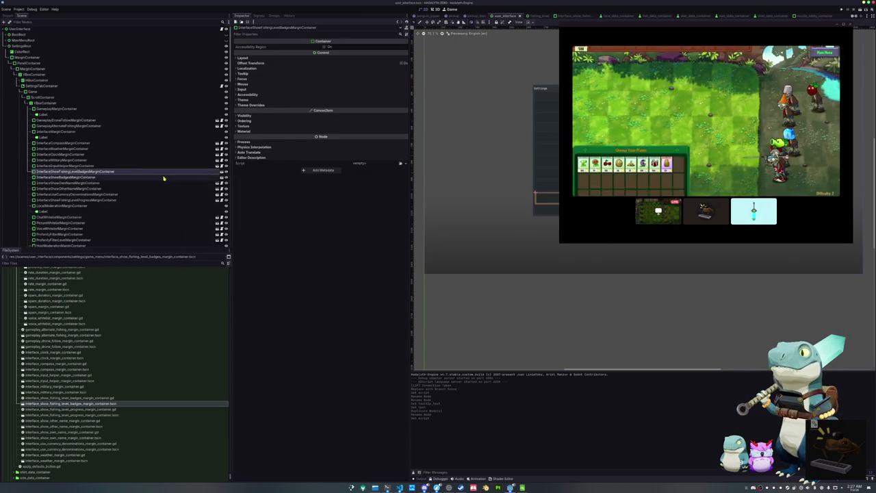
pyautogui.rightClick(170, 177)
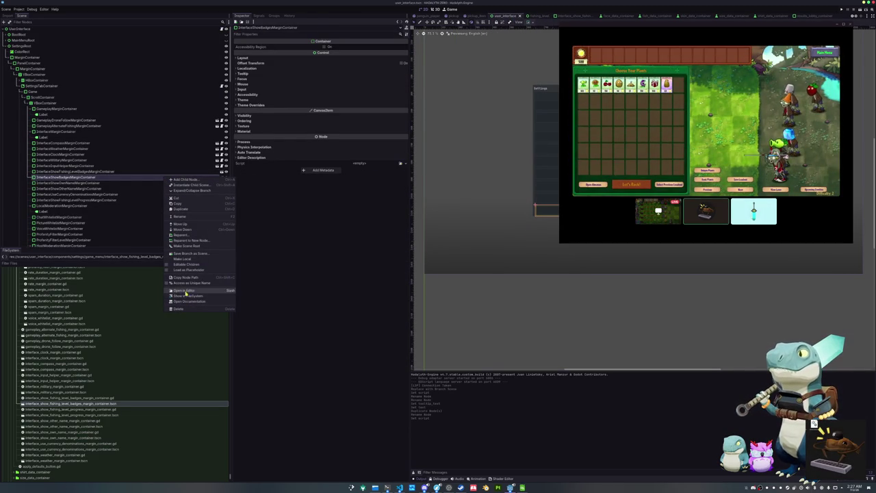
pyautogui.click(185, 259)
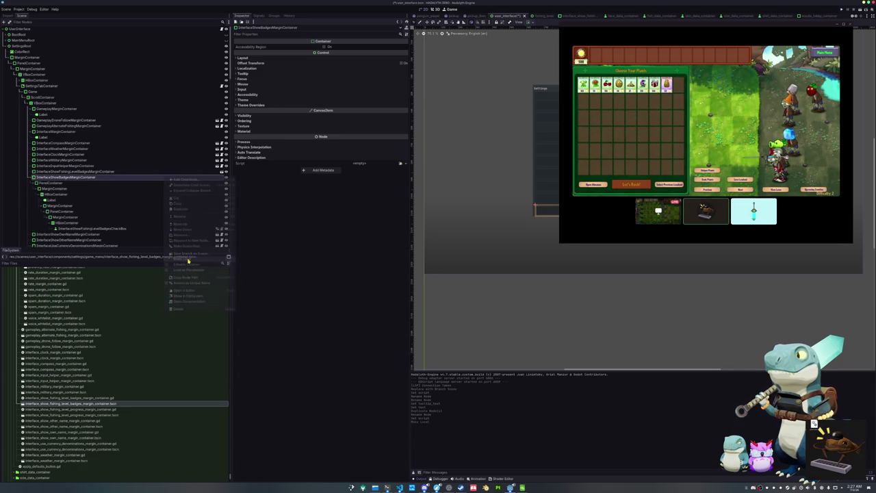
# Open the fishing level badges container's scene in its own tab
pyautogui.rightClick(202, 176)
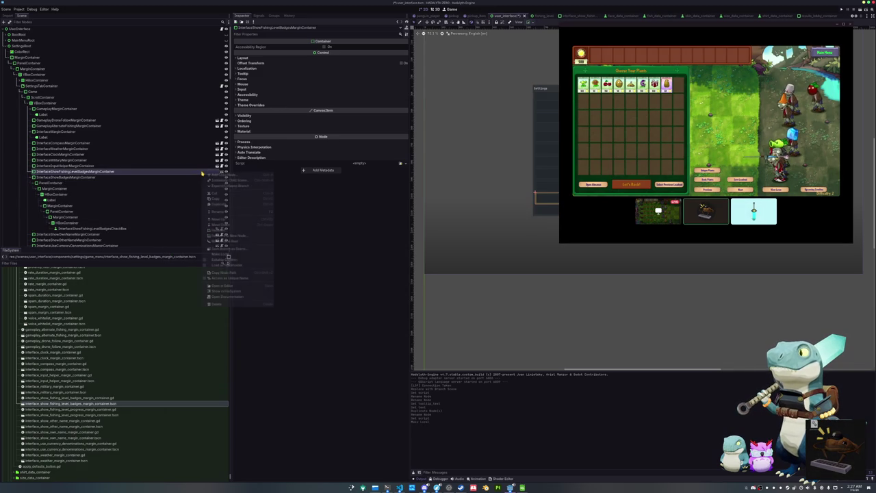
pyautogui.click(242, 180)
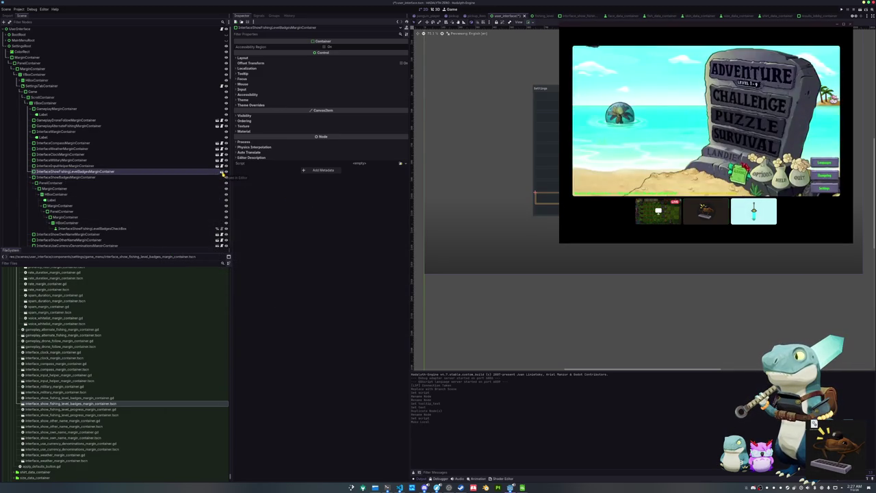
pyautogui.click(223, 172)
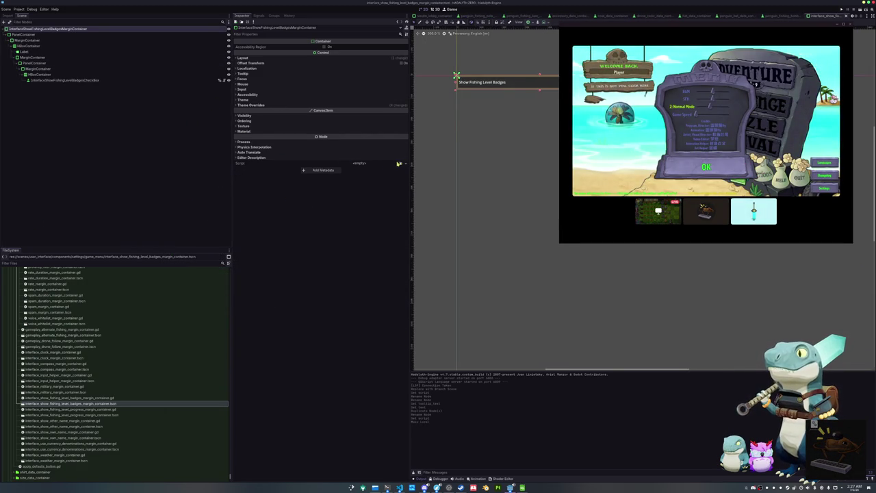
# Reattach interface_show_fishing_level_badges_margin_container.gd via Quick Load, save, and return to user_interface
pyautogui.click(401, 164)
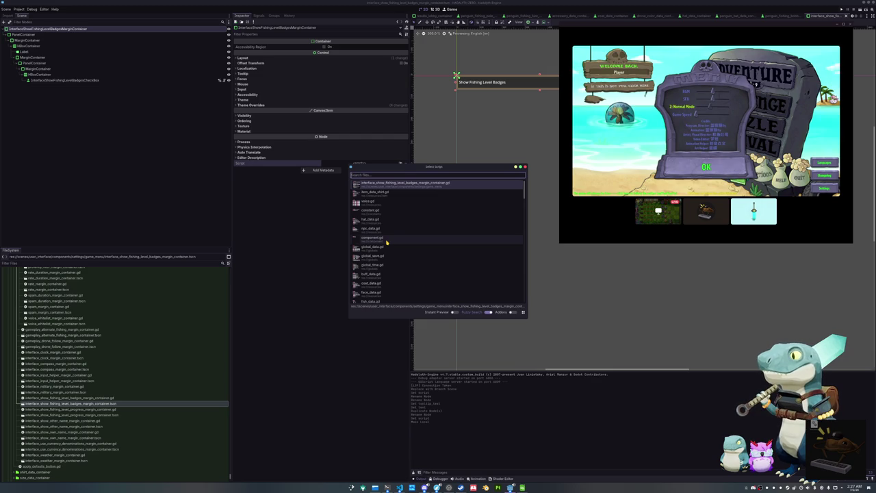
pyautogui.press('Return')
pyautogui.hotkey('ctrl', 's')
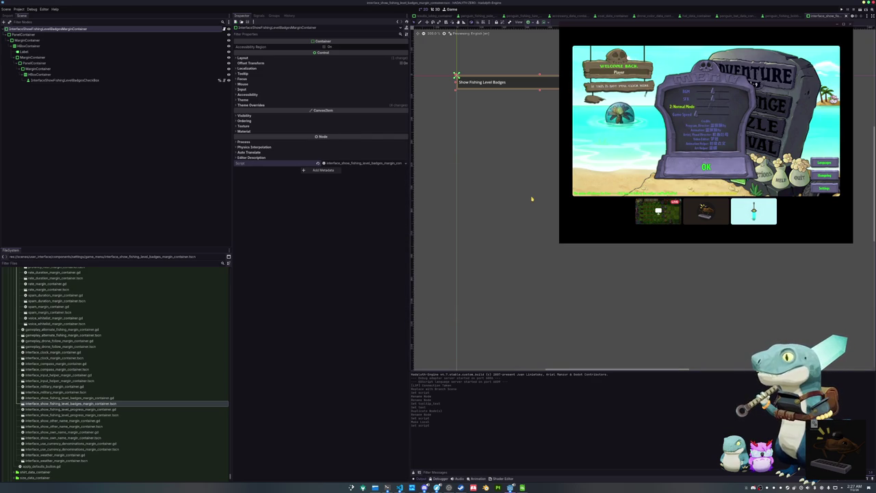
pyautogui.press('Return')
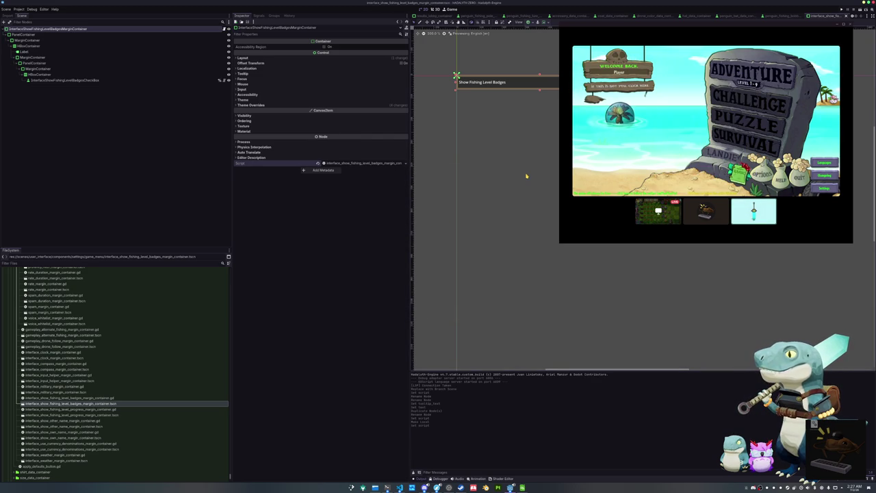
pyautogui.scroll(2, 561, 16)
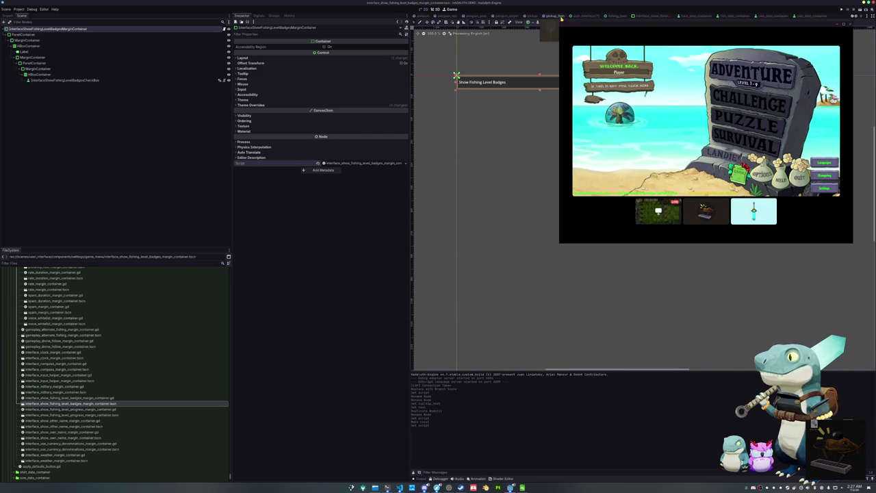
pyautogui.click(586, 16)
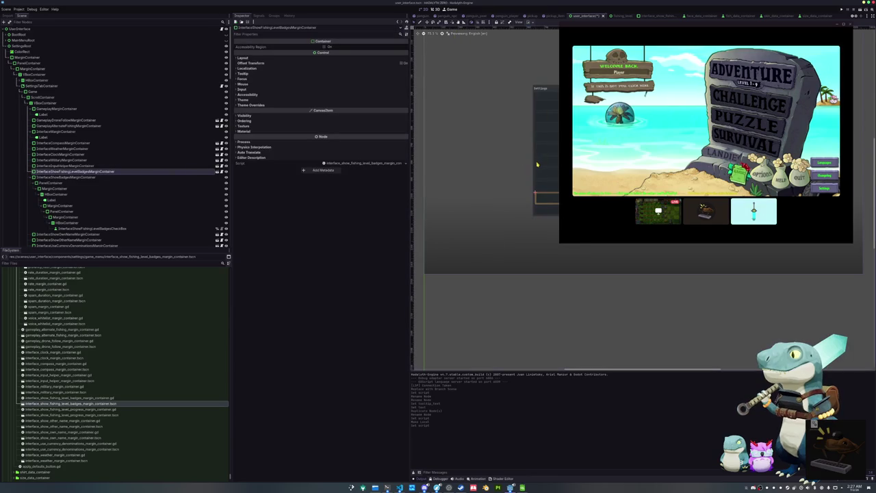
# Save InterfaceShowBadgesMarginContainer as a branch scene into components/settings/game_menu
pyautogui.click(172, 178)
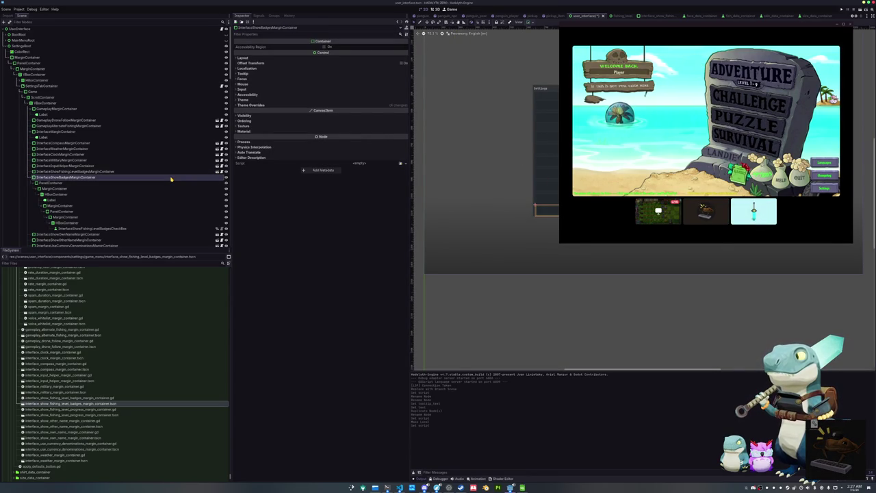
pyautogui.rightClick(171, 179)
pyautogui.click(196, 254)
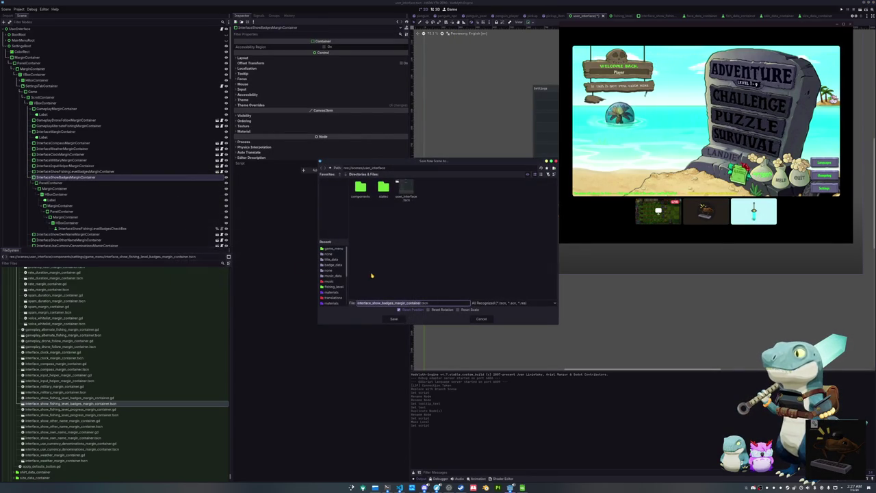
pyautogui.doubleClick(361, 191)
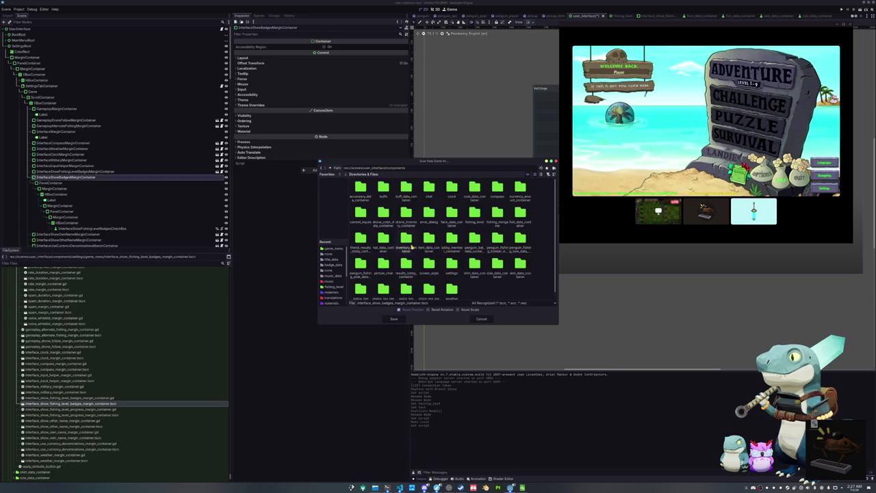
pyautogui.doubleClick(452, 258)
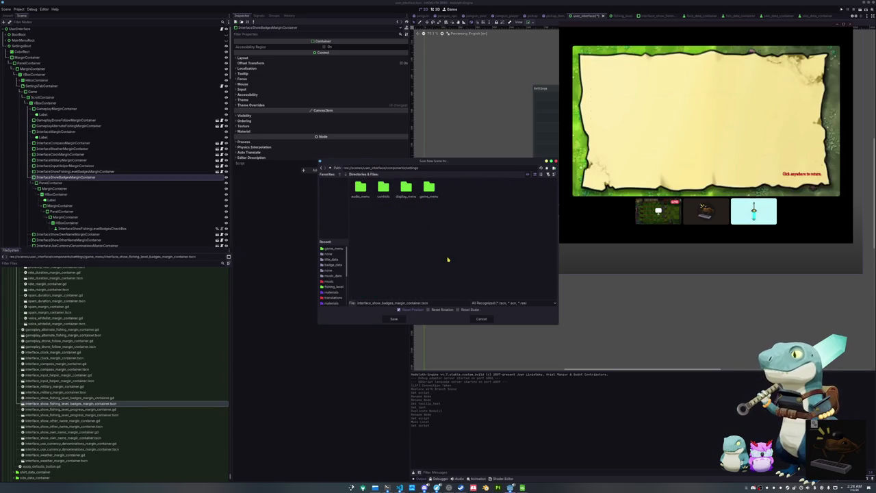
pyautogui.doubleClick(429, 188)
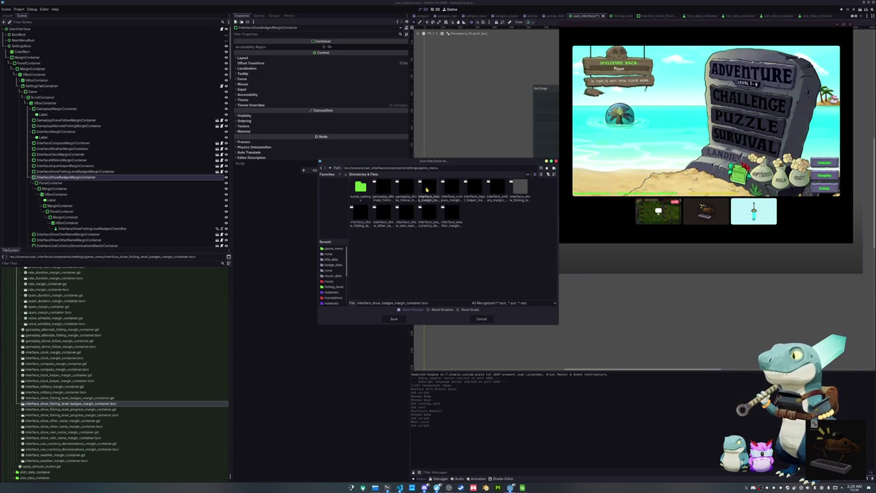
# Save interface_show_badges_margin_container.tscn, open it, and drop FishingLevel from the CheckBox name
pyautogui.click(392, 320)
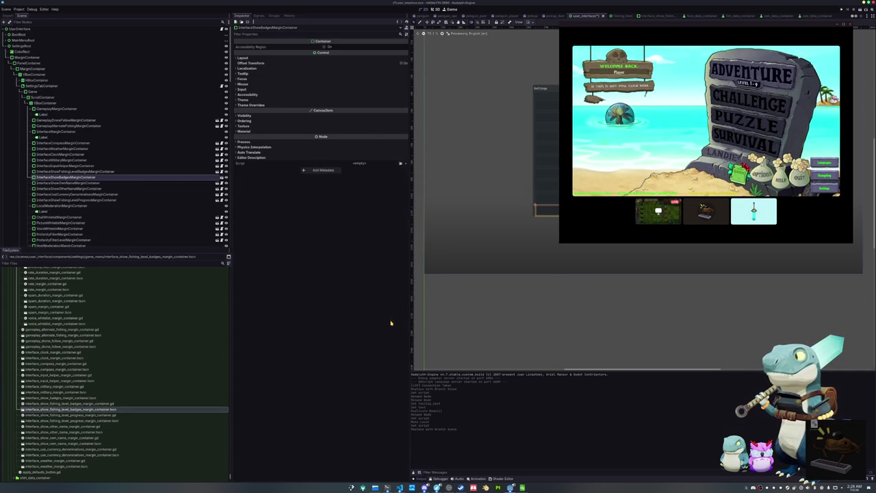
pyautogui.click(221, 176)
pyautogui.click(65, 80)
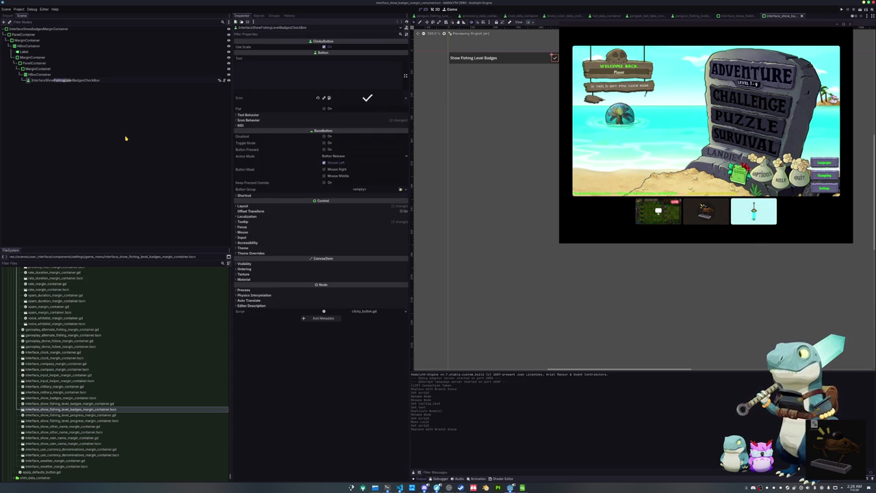
pyautogui.press('BackSpace')
pyautogui.press('Return')
pyautogui.press('Up')
pyautogui.press('Up')
pyautogui.press('Up')
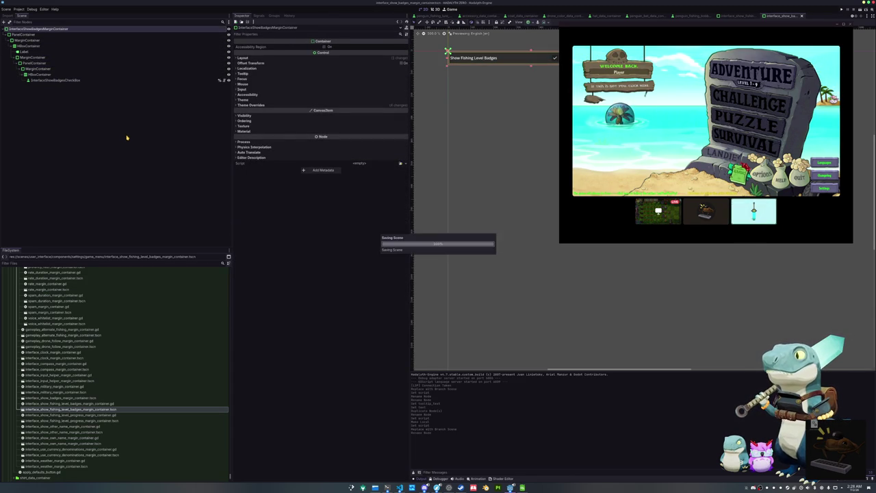
# Duplicate the fishing badges script as interface_show_badges_margin_container.gd and attach it to the root container
pyautogui.click(71, 404)
pyautogui.hotkey('ctrl', 'd')
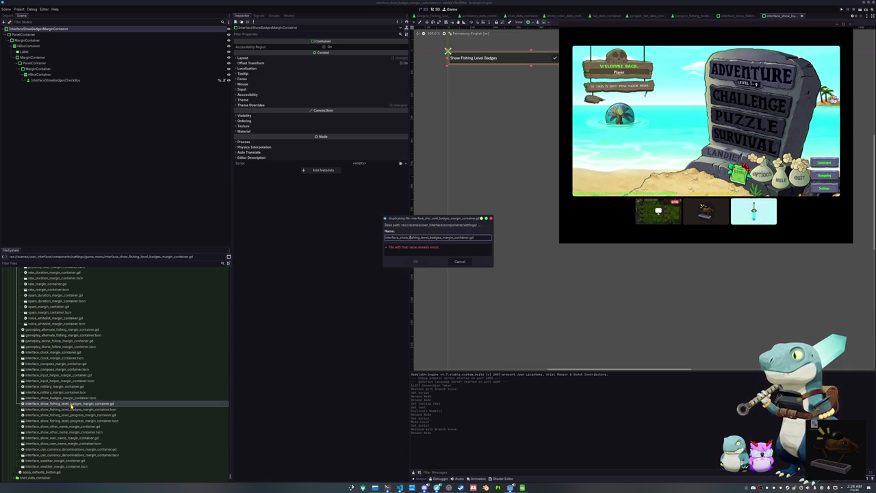
pyautogui.press('Return')
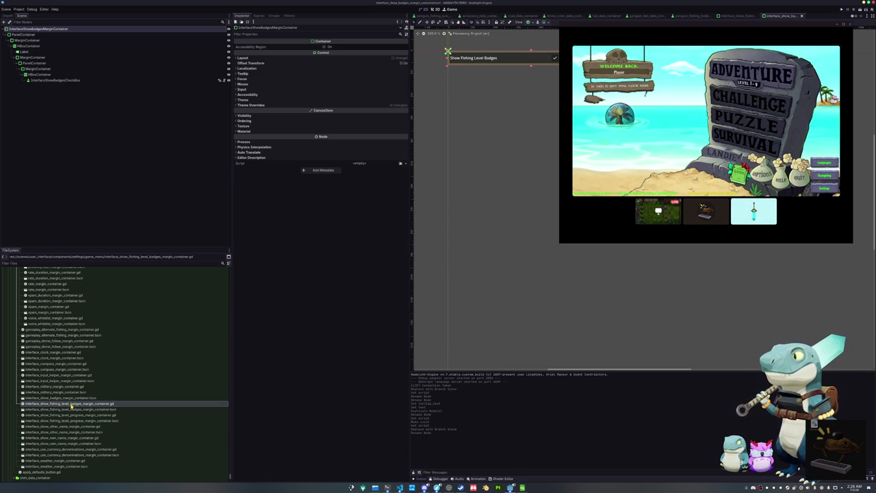
pyautogui.moveTo(59, 401)
pyautogui.mouseDown()
pyautogui.moveTo(221, 362)
pyautogui.moveTo(355, 170)
pyautogui.mouseUp()
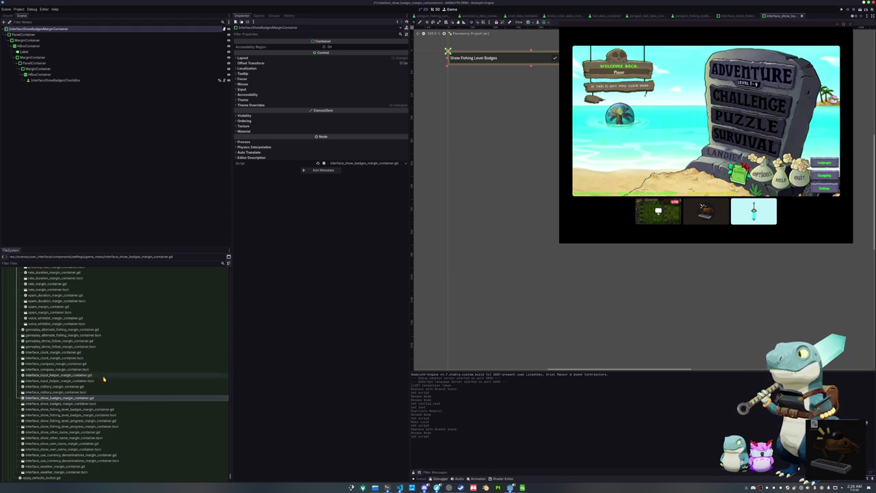
# Open the new show_badges script in the external code editor
pyautogui.click(82, 399)
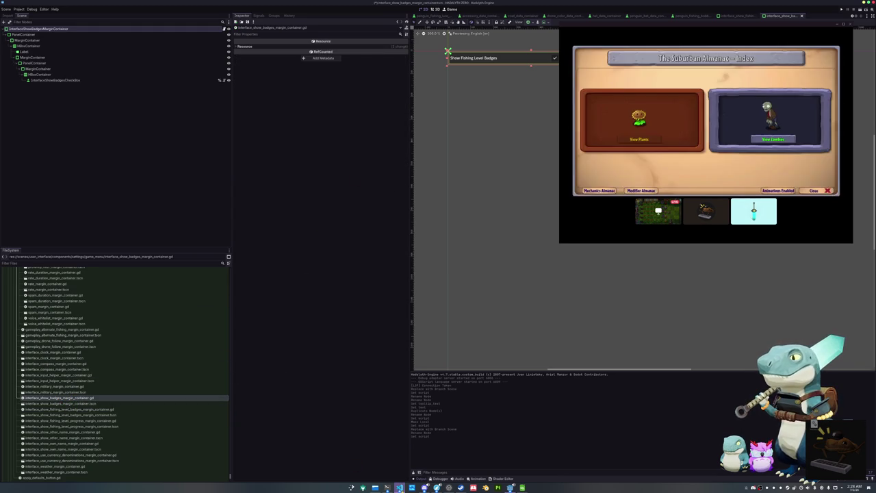
pyautogui.click(400, 487)
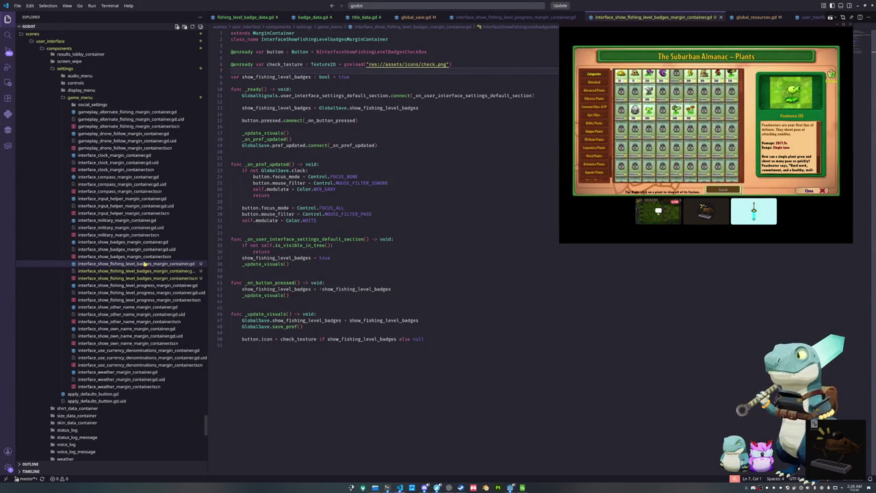
pyautogui.hotkey('alt', 'Tab')
pyautogui.click(43, 9)
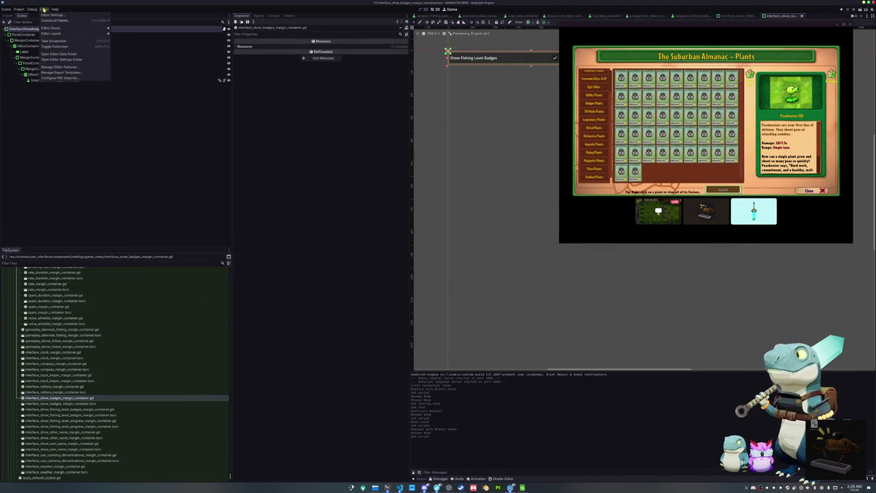
# Tick Script Editor in Manage Editor Features, confirm, and switch to VS Code
pyautogui.click(55, 66)
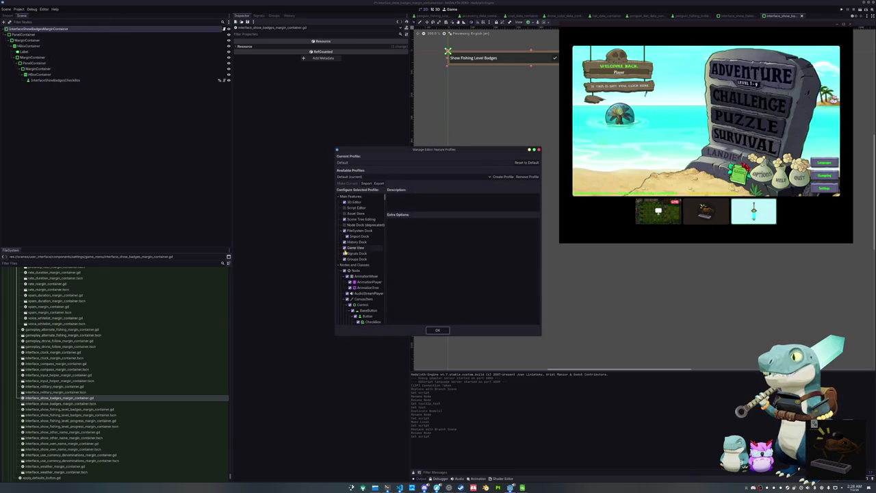
pyautogui.click(353, 208)
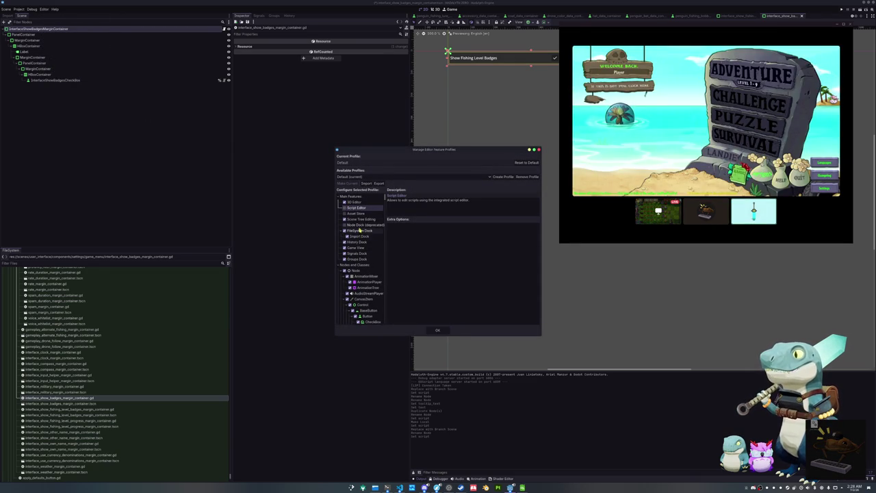
pyautogui.click(344, 207)
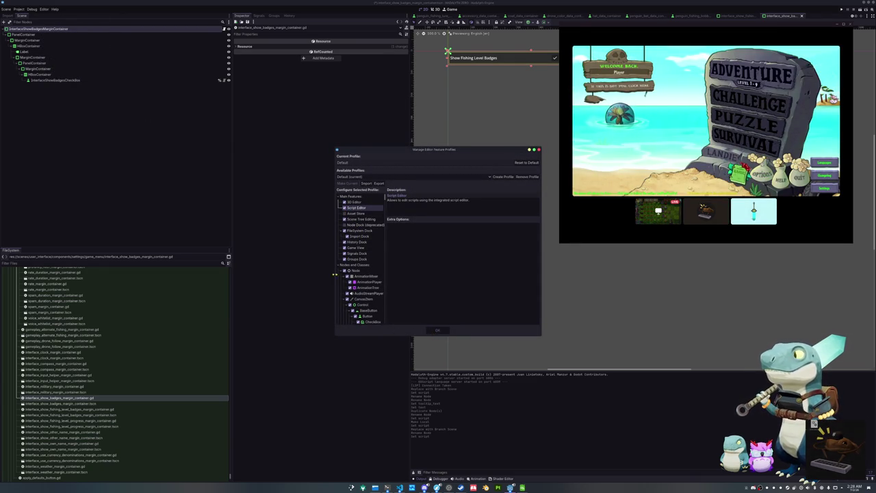
pyautogui.click(438, 330)
pyautogui.rightClick(79, 30)
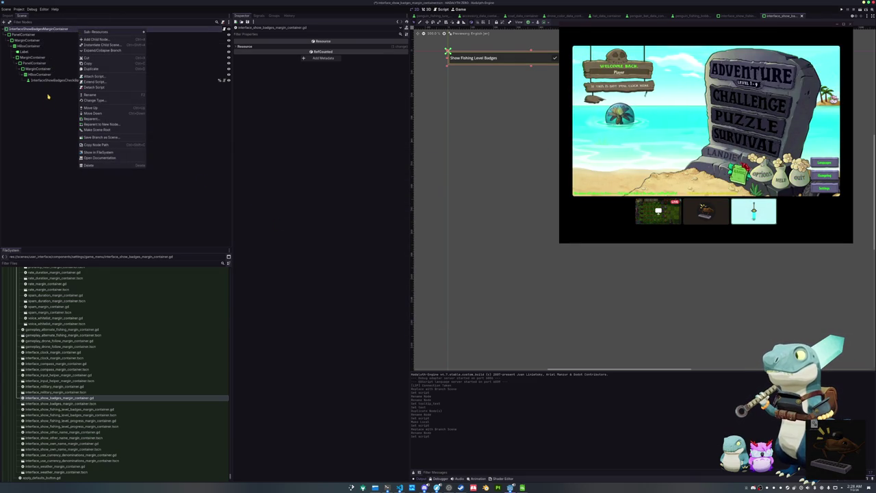
pyautogui.press('Escape')
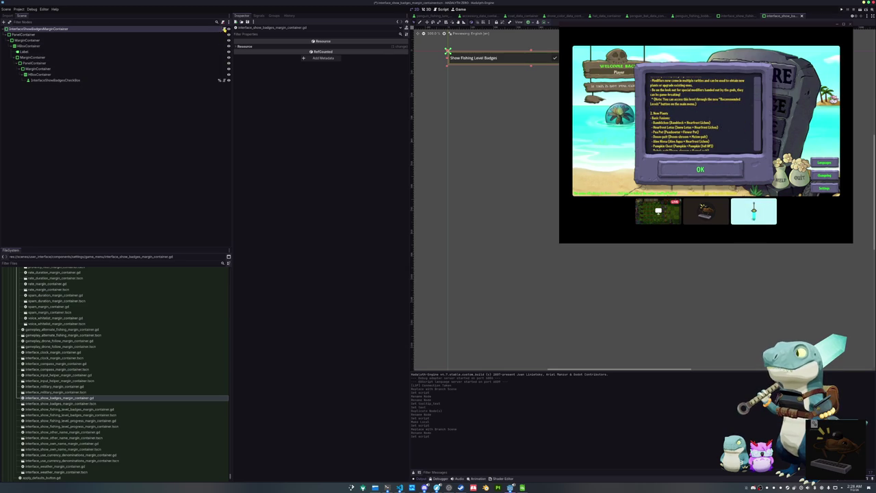
pyautogui.hotkey('alt', 'Tab')
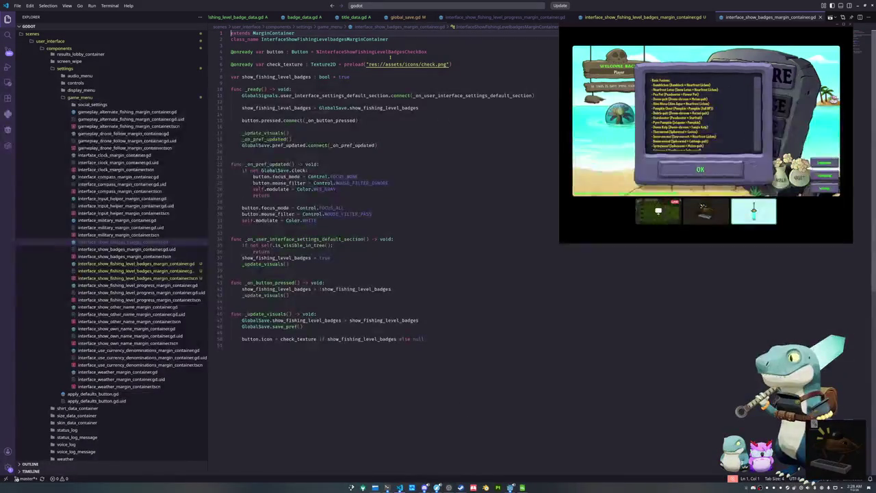
# Remove FishingLevel from the class_name and the %InterfaceShowBadgesCheckBox node path
pyautogui.click(381, 45)
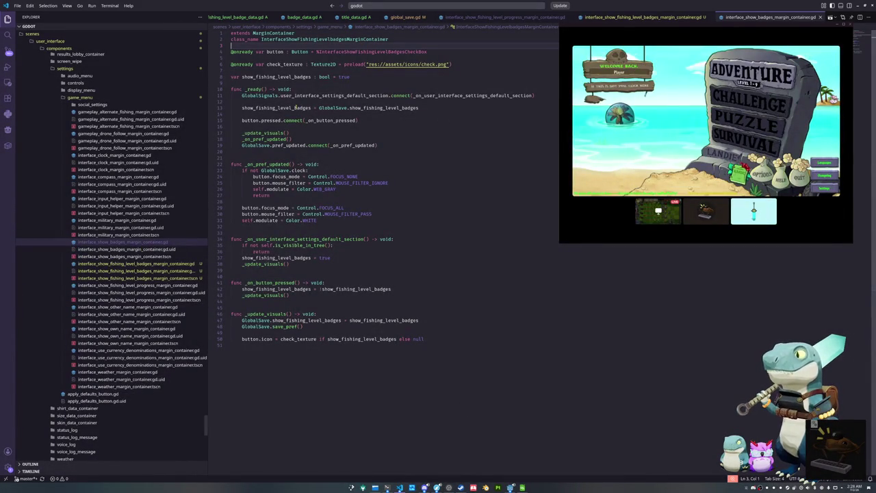
pyautogui.moveTo(329, 39); pyautogui.dragTo(299, 40)
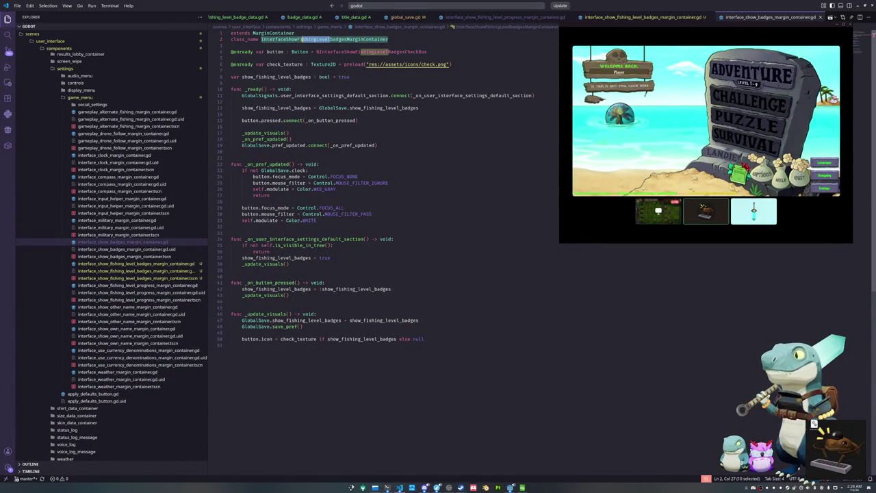
pyautogui.click(130, 263)
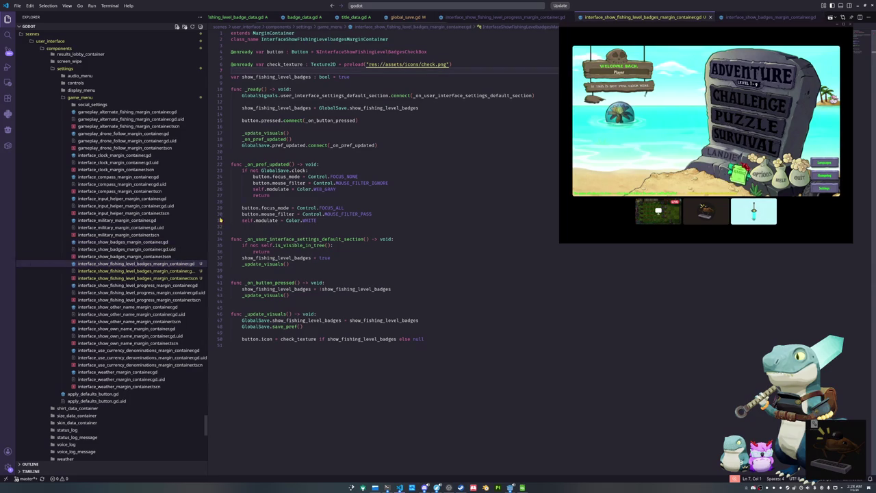
pyautogui.click(342, 45)
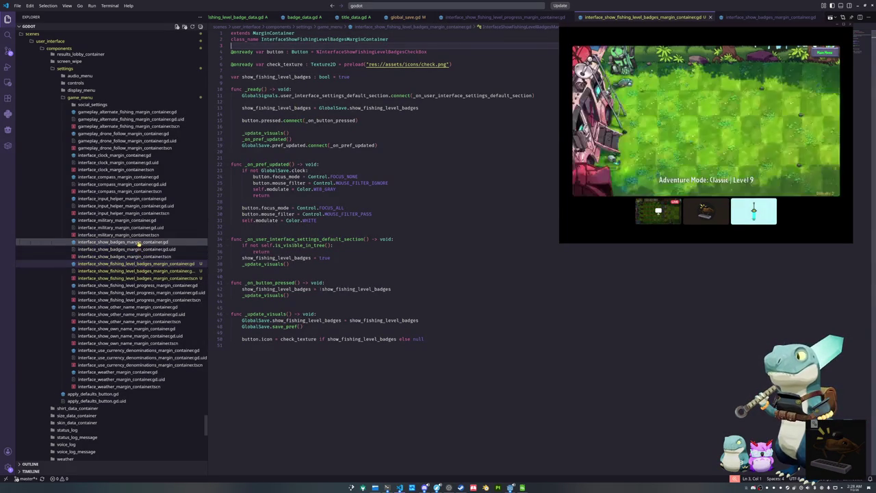
pyautogui.click(139, 242)
pyautogui.doubleClick(297, 39)
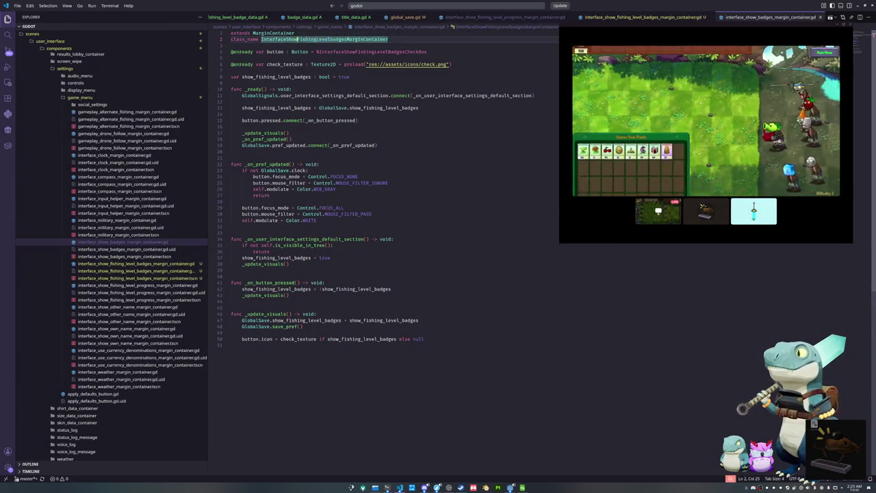
pyautogui.moveTo(296, 39); pyautogui.dragTo(323, 39)
pyautogui.press('BackSpace')
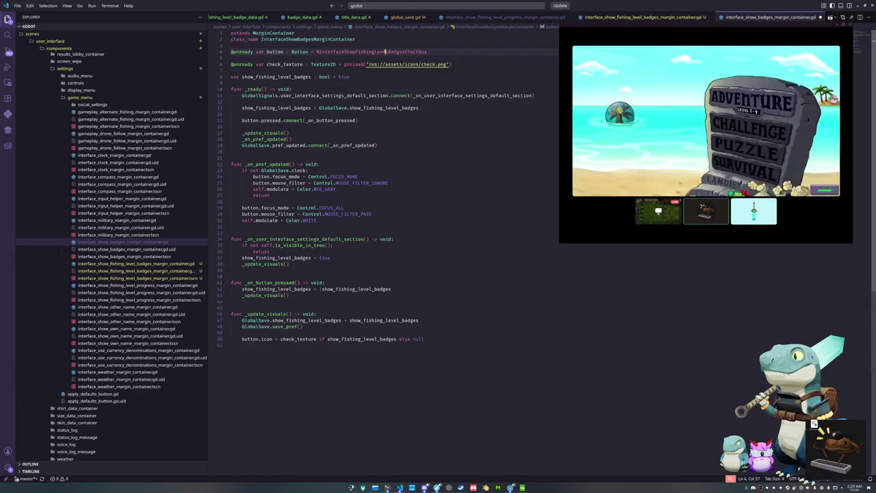
pyautogui.moveTo(380, 51); pyautogui.dragTo(398, 51)
pyautogui.press('BackSpace')
# Rename every show_fishing_level_badges occurrence to show_badges using multi-cursor editing
pyautogui.click(348, 58)
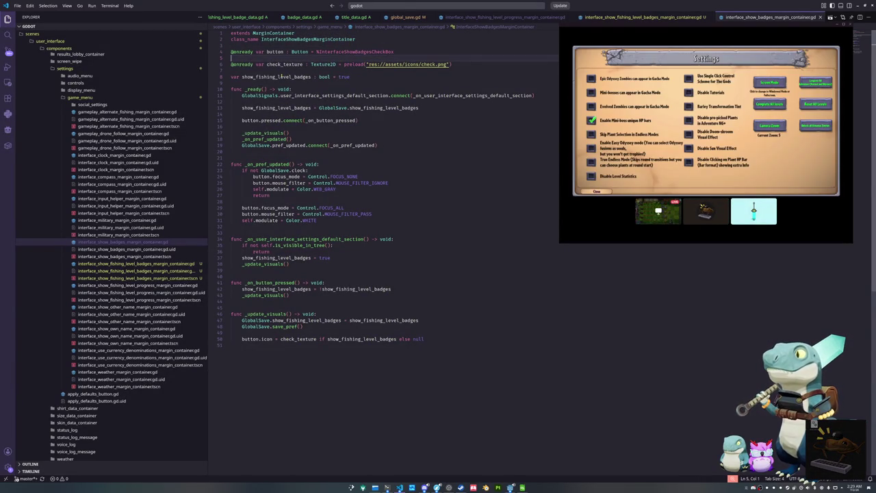
pyautogui.doubleClick(281, 76)
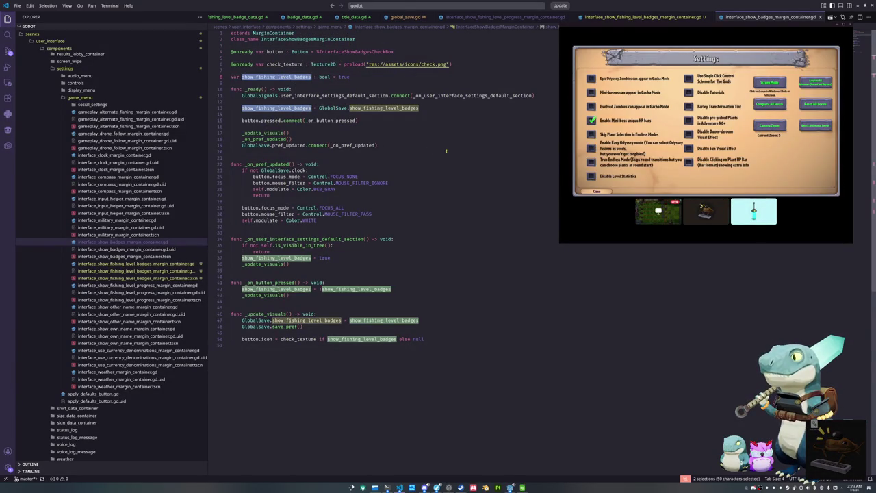
pyautogui.write('show_badges')
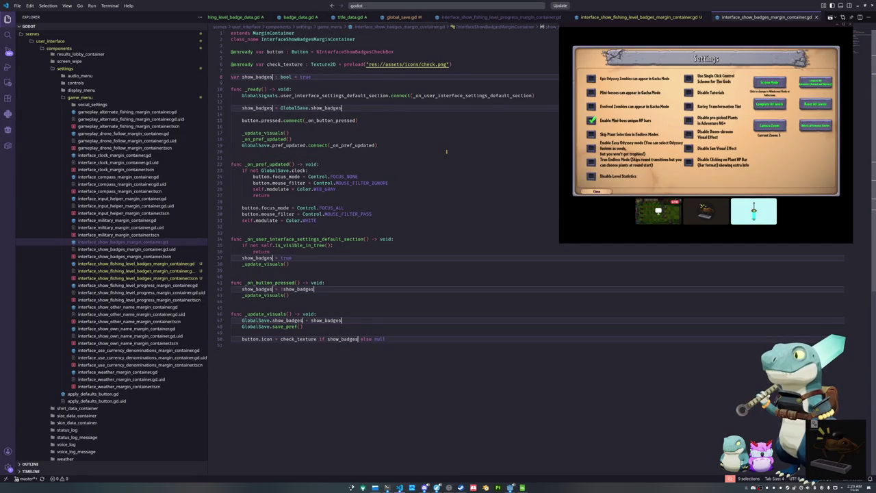
pyautogui.press('Escape')
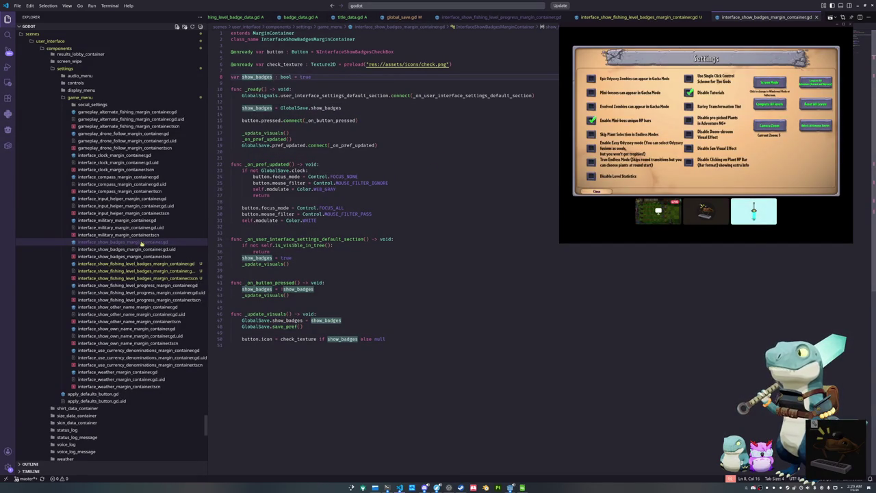
pyautogui.click(136, 264)
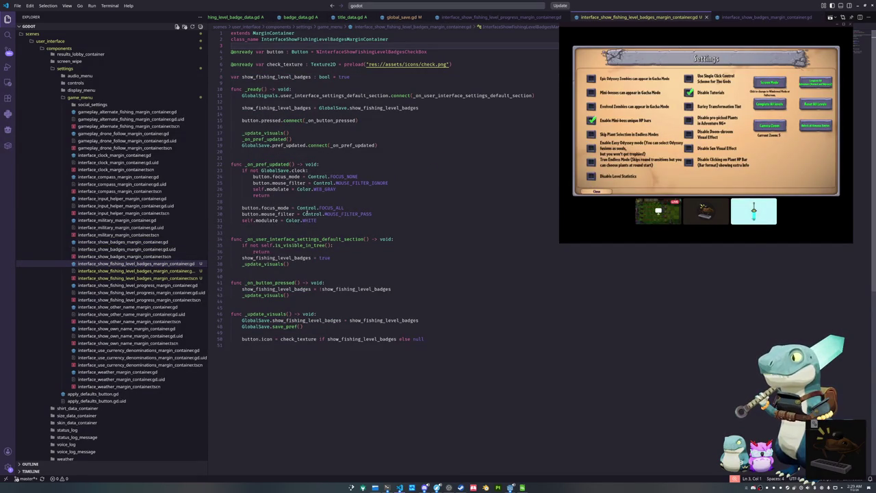
# Try replacing _on_pref_updated's body with a bare return, then undo the change
pyautogui.moveTo(319, 220)
pyautogui.mouseDown()
pyautogui.moveTo(232, 187)
pyautogui.moveTo(227, 171)
pyautogui.mouseUp()
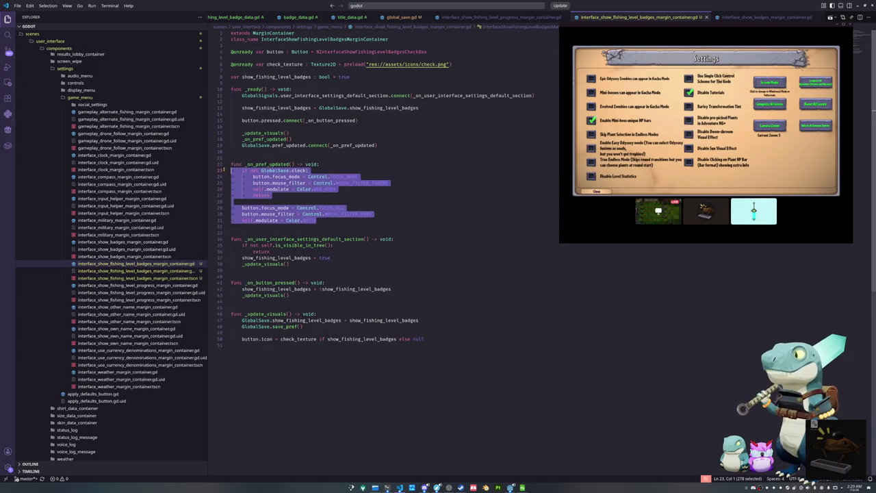
pyautogui.press('BackSpace')
pyautogui.press('Tab')
pyautogui.write('return')
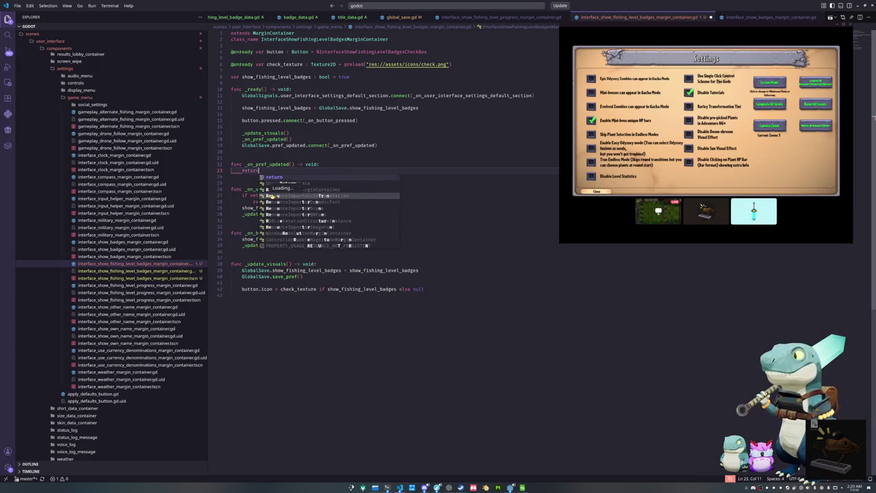
pyautogui.press('Escape')
pyautogui.press('Down')
pyautogui.hotkey('ctrl', 's')
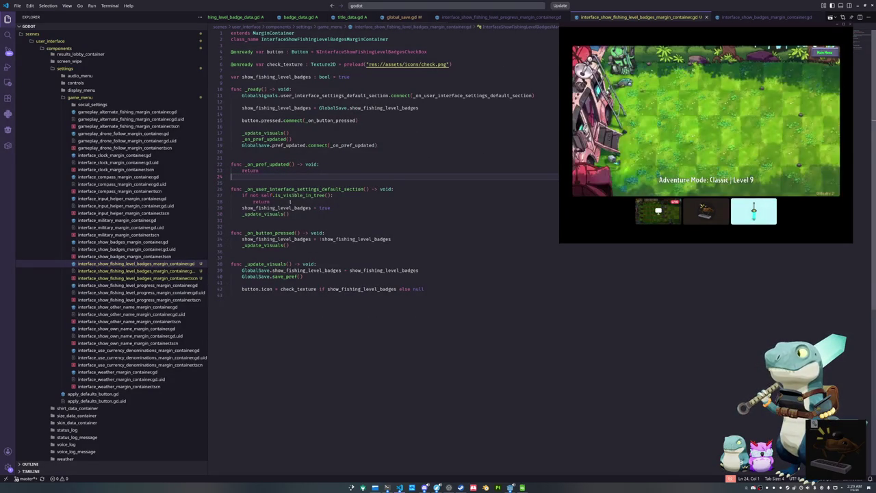
pyautogui.hotkey('shift', 'Up')
pyautogui.hotkey('shift', 'Up')
pyautogui.hotkey('shift', 'Up')
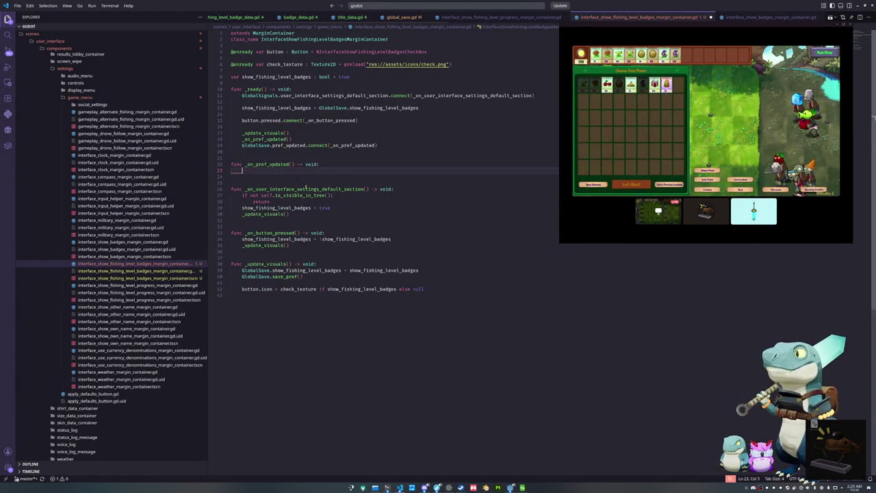
pyautogui.hotkey('ctrl', 'z')
# Replace GlobalSave.clock on line 23 with GlobalSave.show_other_name or GlobalSave.show_own_name
pyautogui.doubleClick(299, 170)
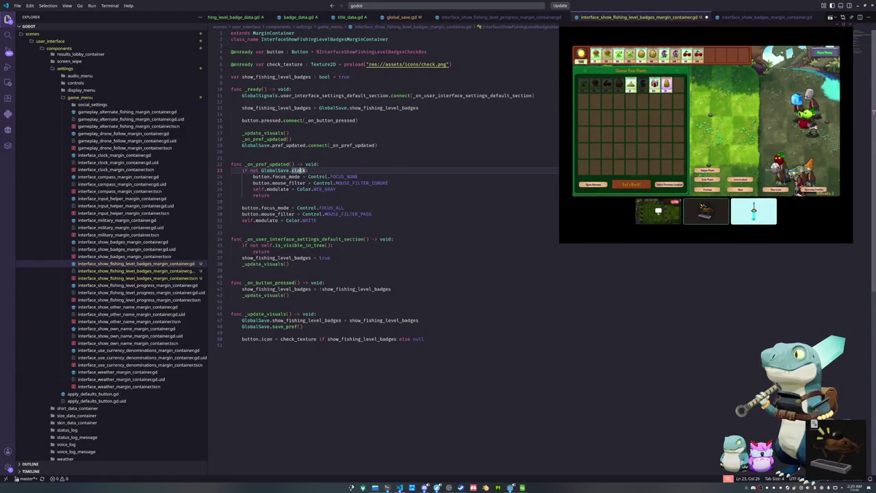
pyautogui.write('show_na')
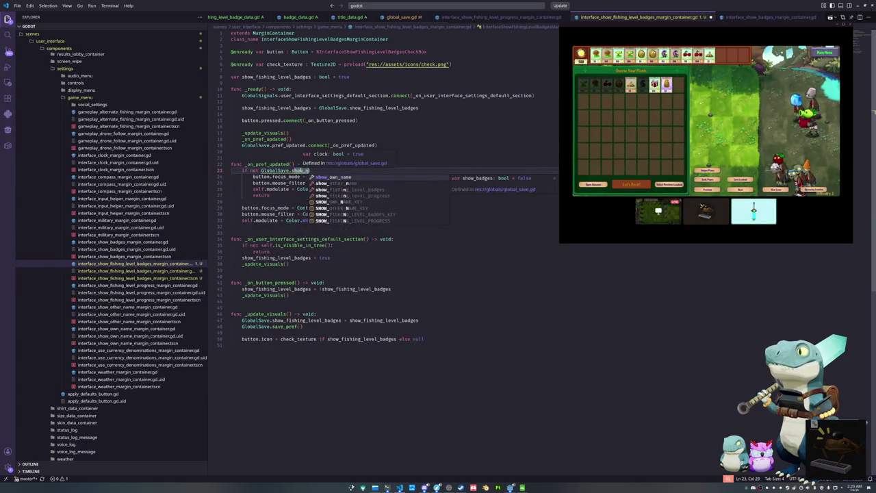
pyautogui.press('Down')
pyautogui.press('Return')
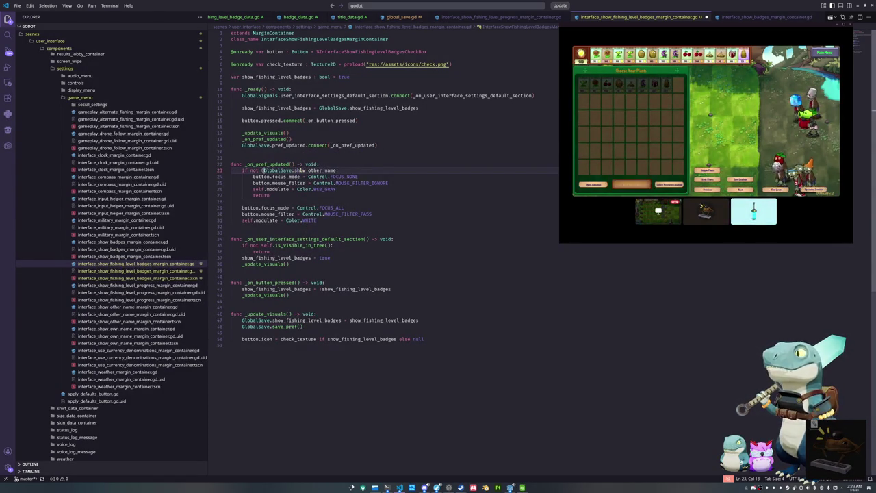
pyautogui.click(337, 171)
pyautogui.write('or ')
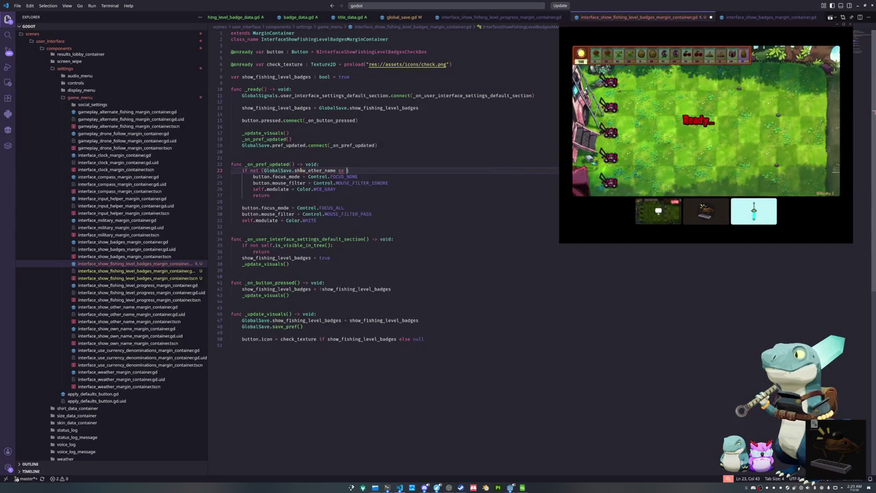
pyautogui.write('GlobalSave.show_')
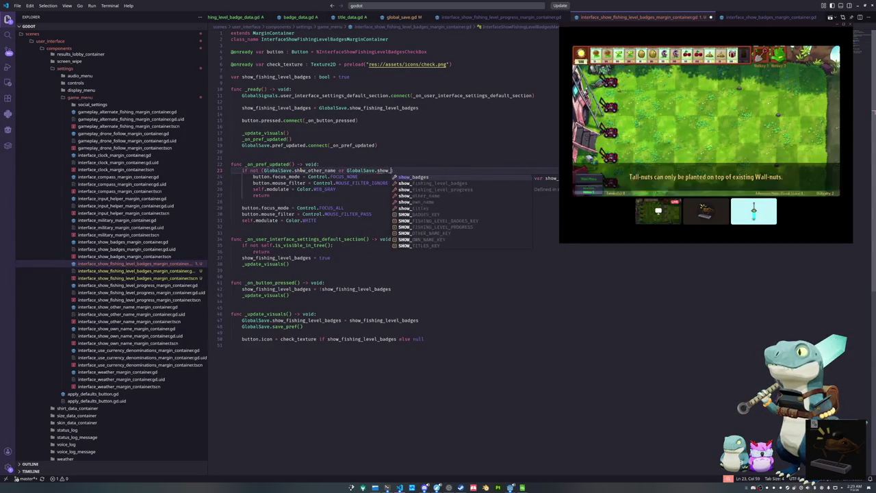
pyautogui.write('own_name')
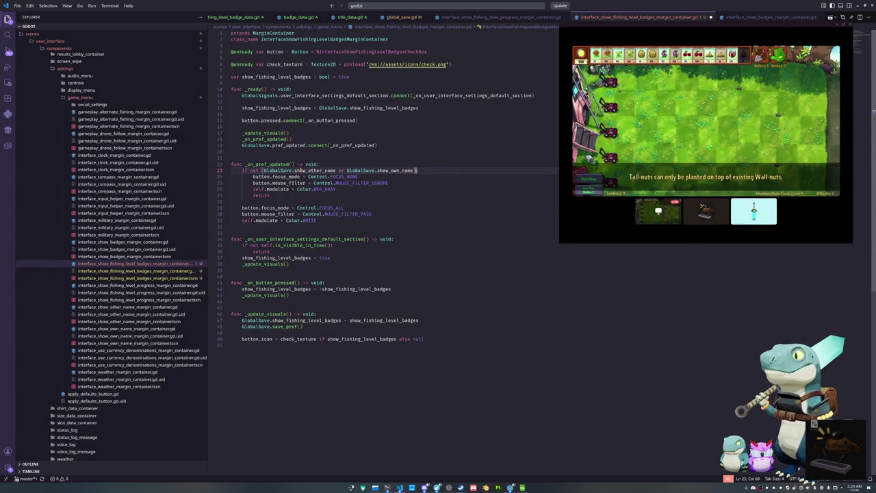
pyautogui.hotkey('shift', 'Home')
pyautogui.hotkey('shift', 'Home')
pyautogui.hotkey('ctrl', 'c')
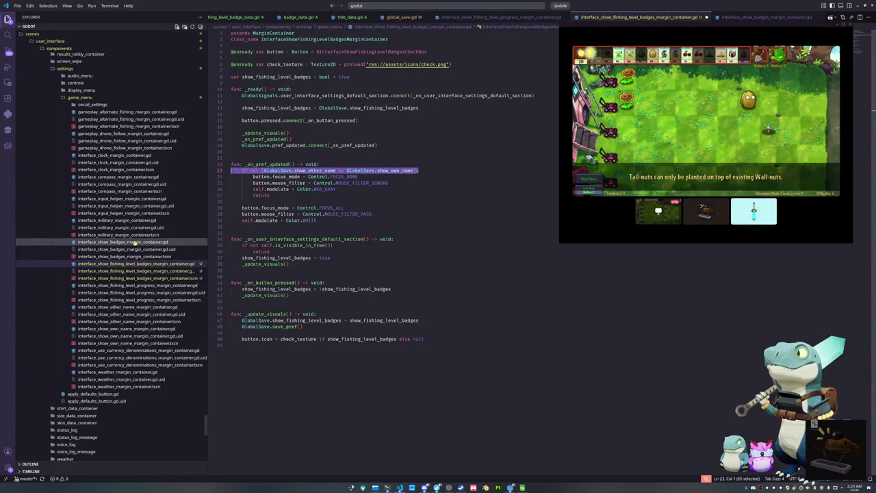
# Paste the same show_other_name or show_own_name condition over the clock check in the show_badges script
pyautogui.click(123, 241)
pyautogui.click(328, 165)
pyautogui.hotkey('shift', 'Home')
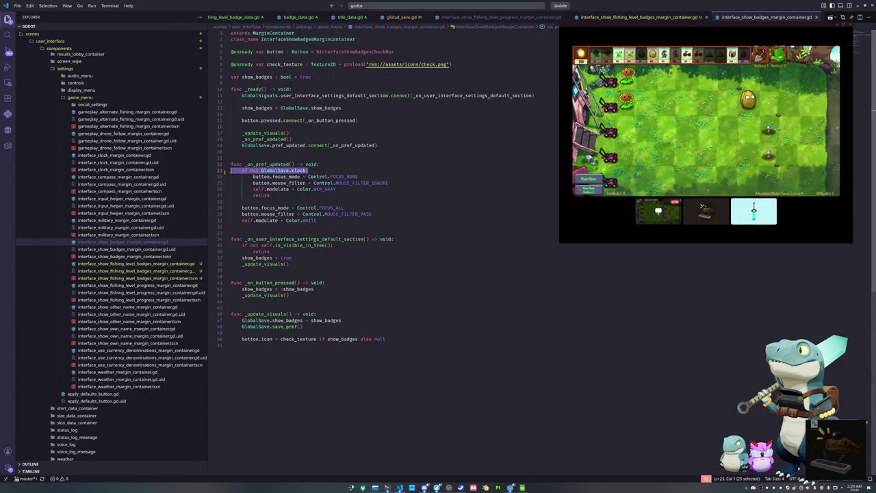
pyautogui.hotkey('ctrl', 'v')
pyautogui.click(268, 200)
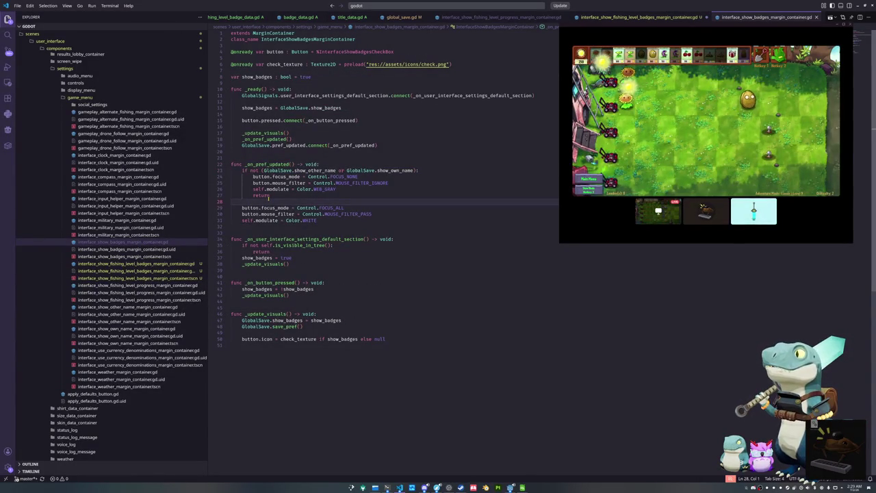
pyautogui.click(137, 263)
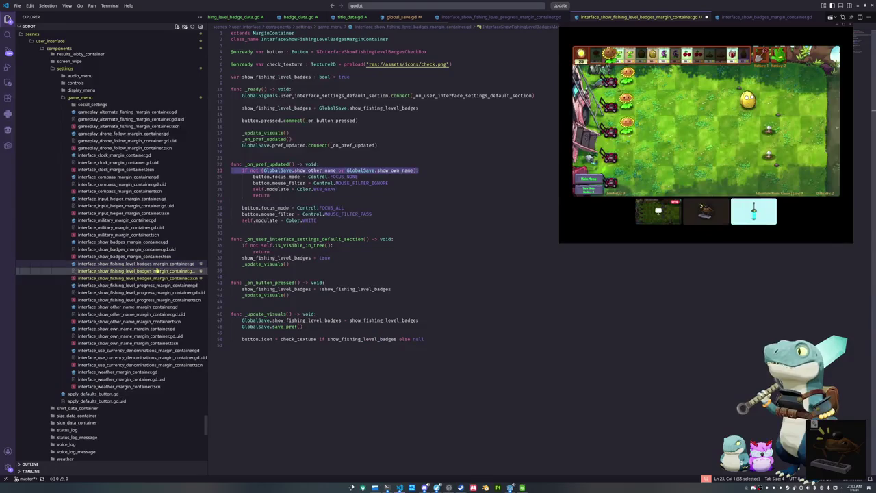
pyautogui.click(242, 289)
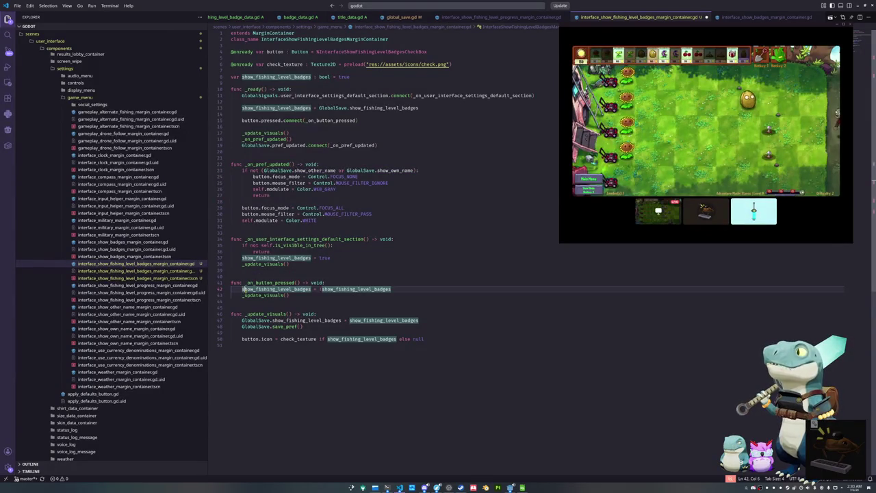
pyautogui.click(266, 371)
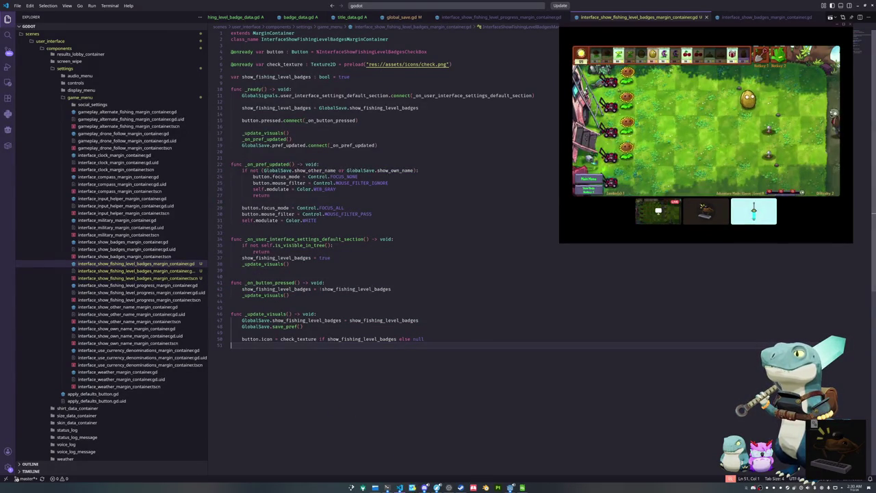
pyautogui.hotkey('alt', 'Tab')
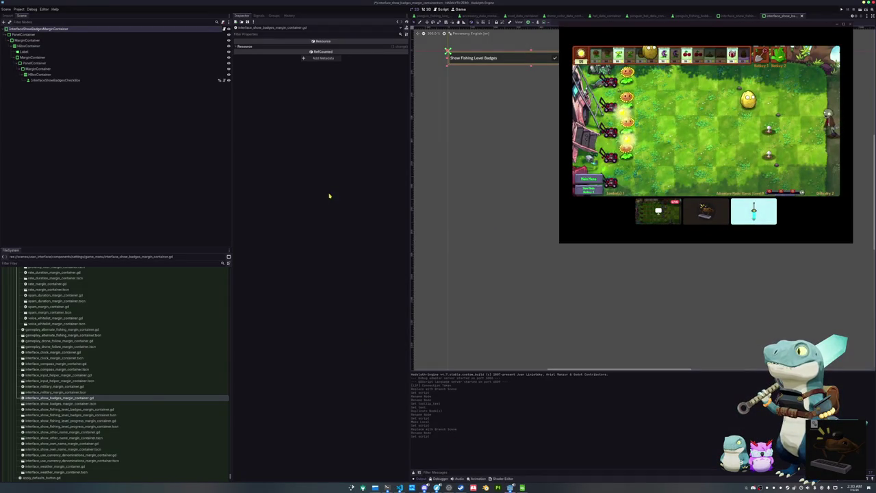
# Save the badges scene and remove FISHING_LEVEL_ from the label's text key so it reads Show Badges
pyautogui.click(205, 30)
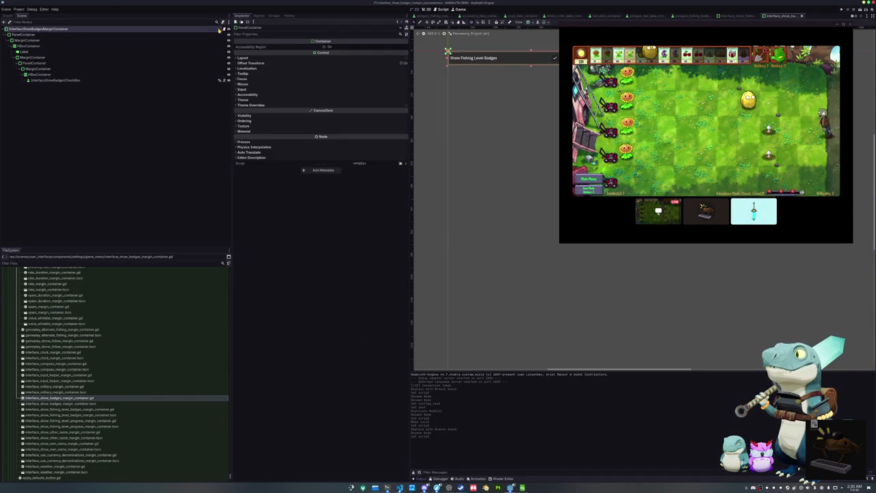
pyautogui.hotkey('ctrl', 's')
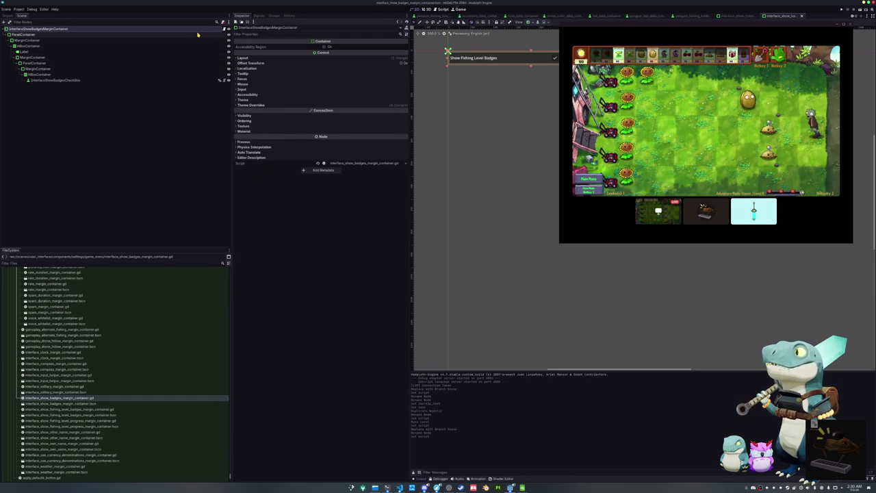
pyautogui.click(481, 59)
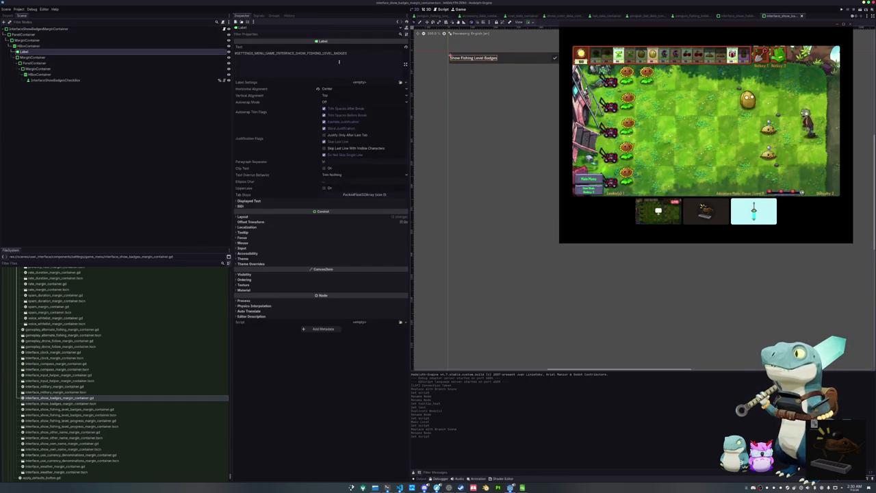
pyautogui.moveTo(334, 53); pyautogui.dragTo(321, 52)
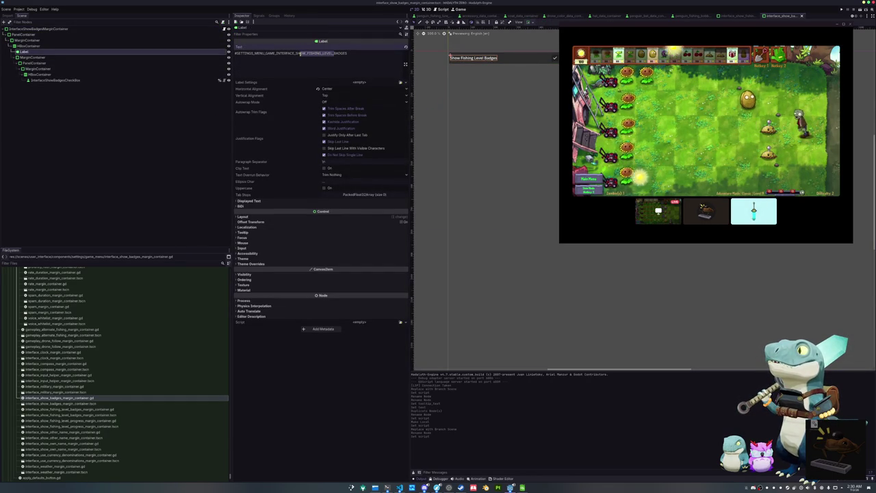
pyautogui.press('BackSpace')
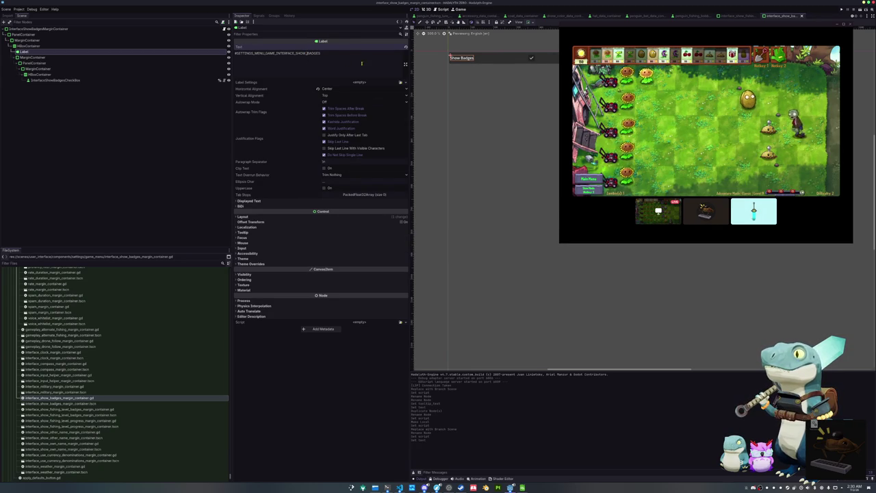
# Change the checkbox tooltip key to #SETTINGS_MENU_GAME_INTERFACE_SHOW_BADGES_BUTTON_TOOLTIP
pyautogui.click(533, 58)
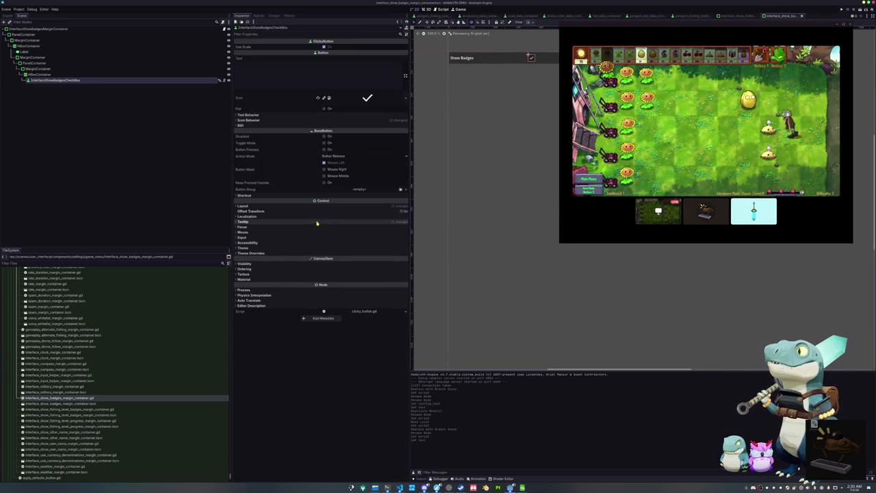
pyautogui.click(319, 221)
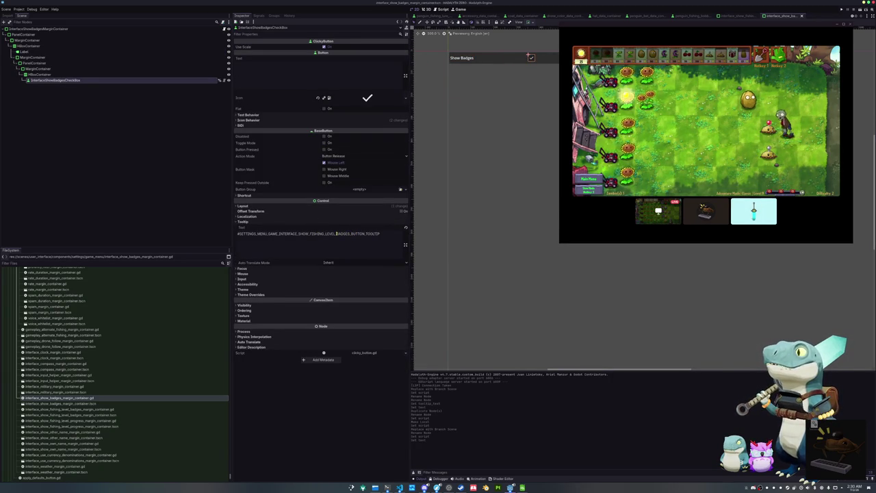
pyautogui.moveTo(337, 233); pyautogui.dragTo(308, 234)
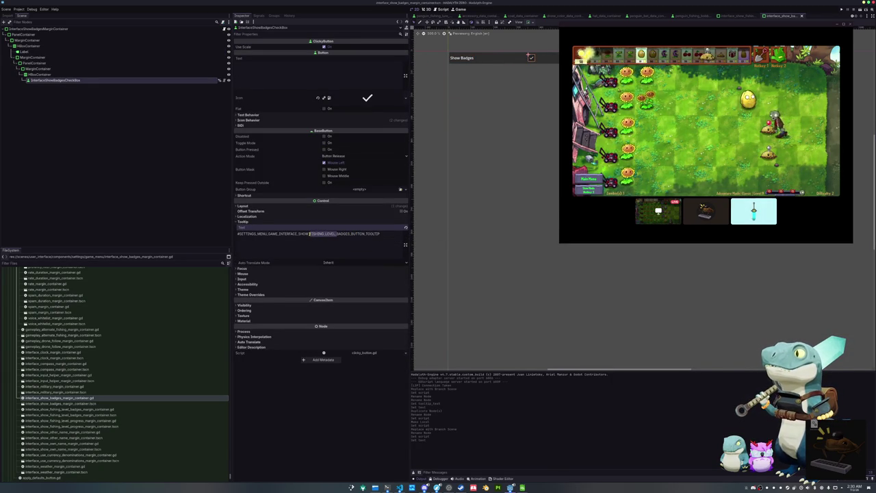
pyautogui.press('BackSpace')
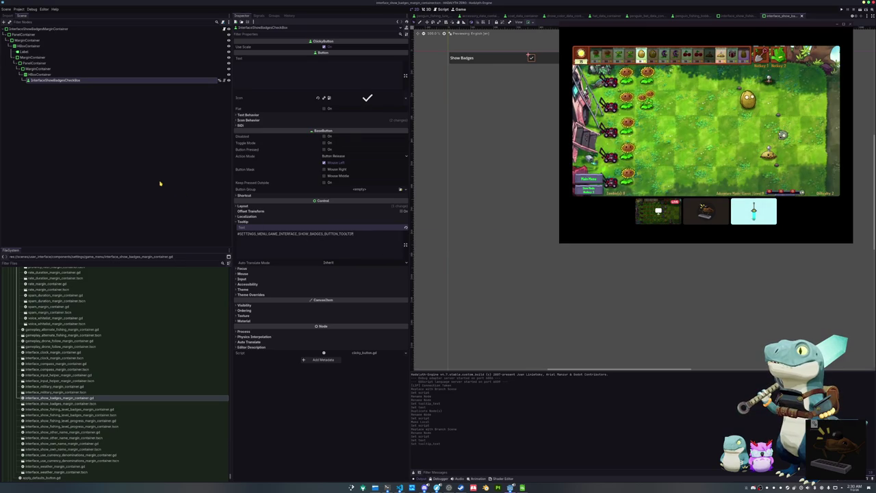
pyautogui.click(160, 182)
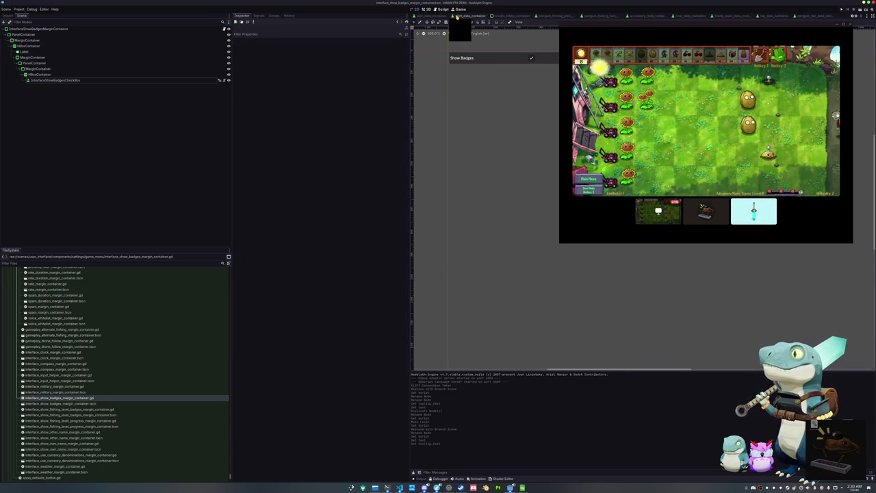
pyautogui.scroll(-3, 458, 16)
pyautogui.scroll(-2, 457, 17)
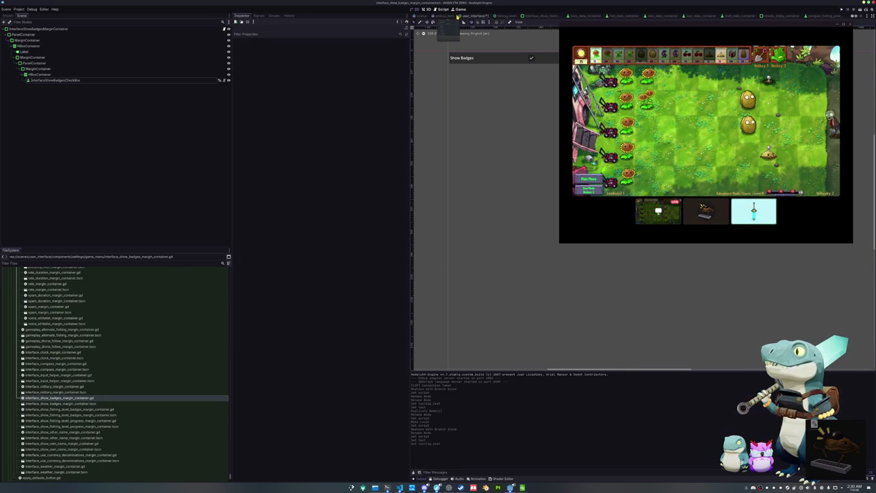
pyautogui.click(478, 16)
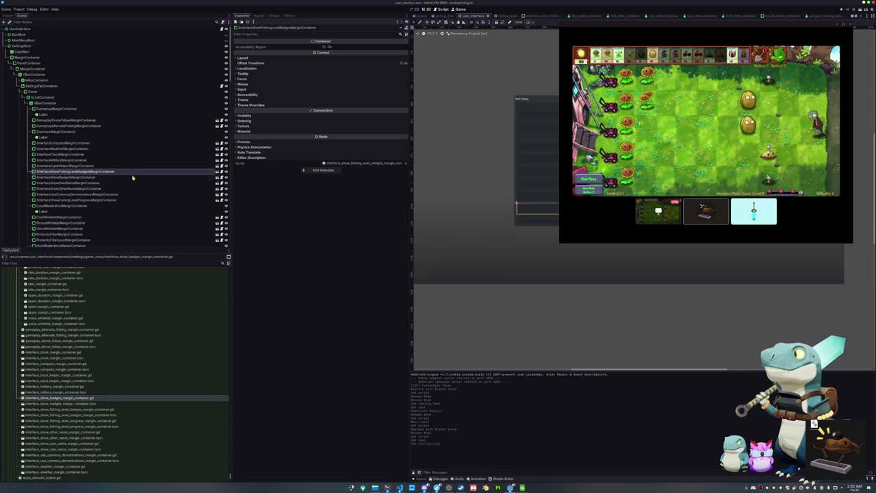
# Duplicate InterfaceShowBadgesMarginContainer as InterfaceShowTitlesMarginContainer
pyautogui.hotkey('ctrl', 'd')
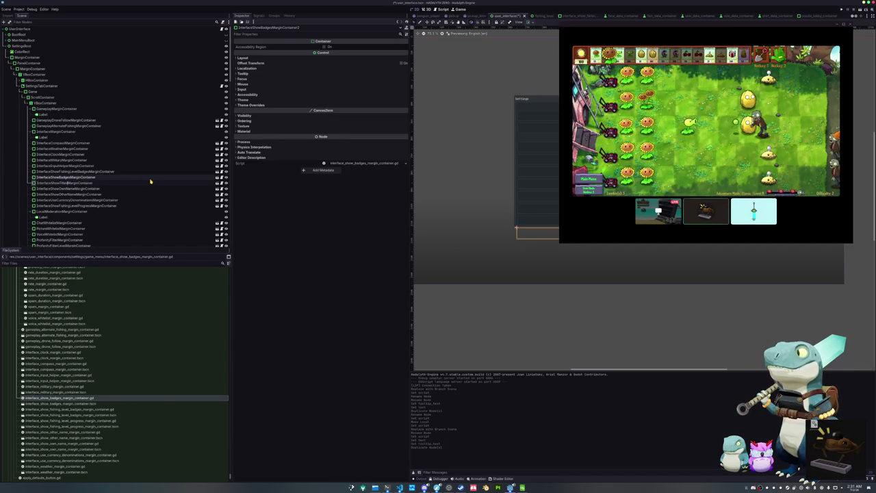
pyautogui.rightClick(142, 183)
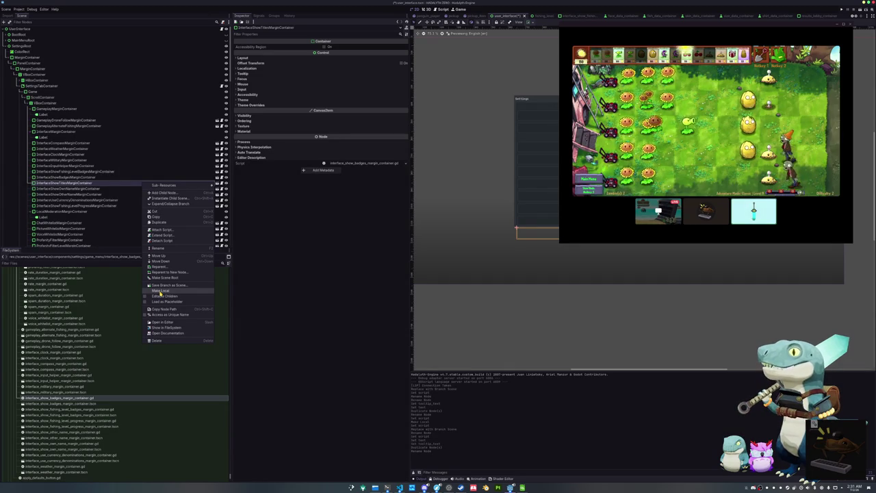
# Make InterfaceShowTitlesMarginContainer's instanced children local, then reopen its node actions
pyautogui.click(160, 293)
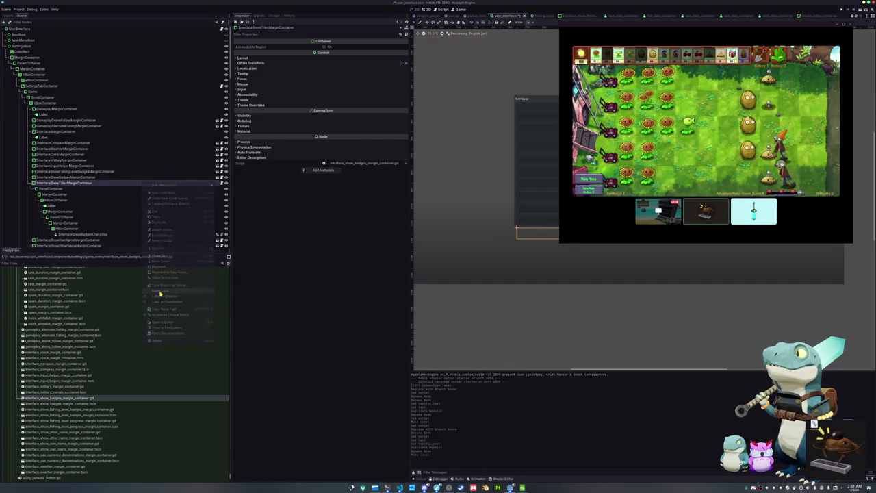
pyautogui.rightClick(131, 183)
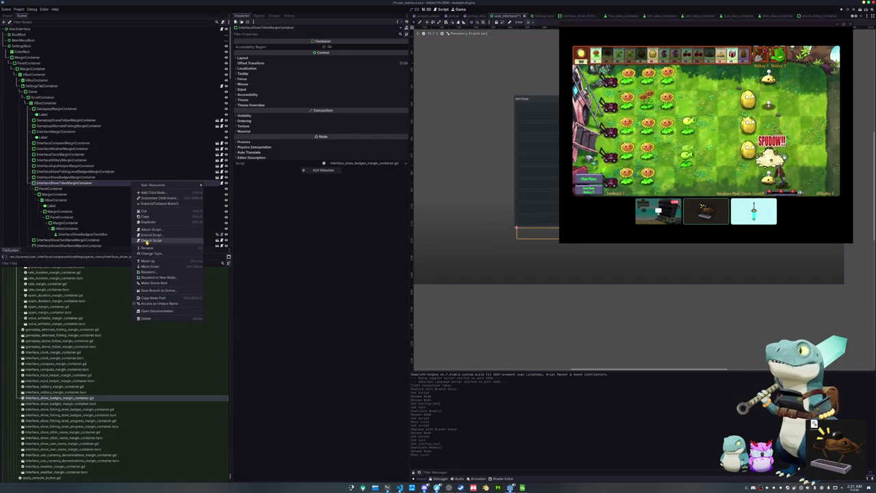
pyautogui.press('Escape')
pyautogui.rightClick(170, 184)
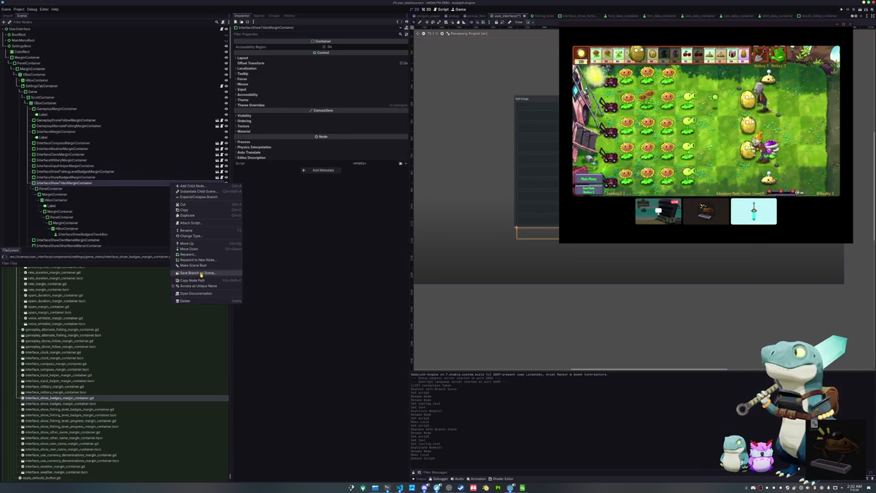
# Save the branch as interface_show_titles_margin_container.tscn in components/settings/game_menu
pyautogui.click(200, 273)
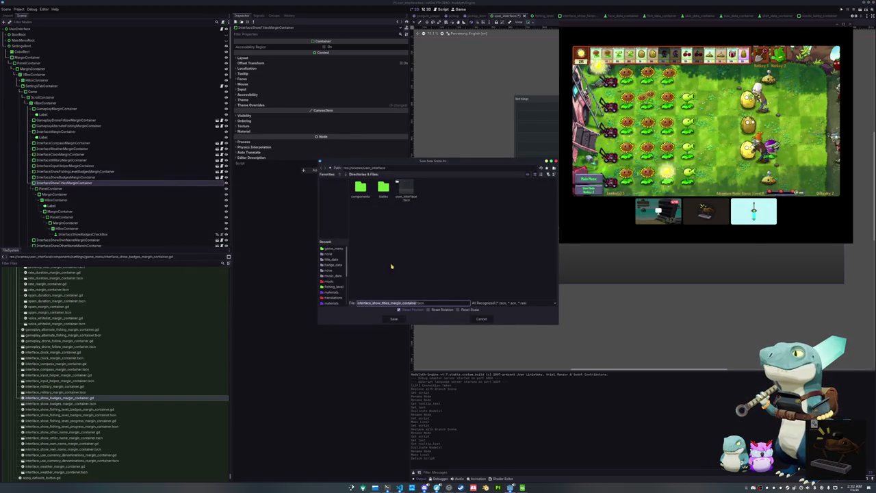
pyautogui.doubleClick(361, 188)
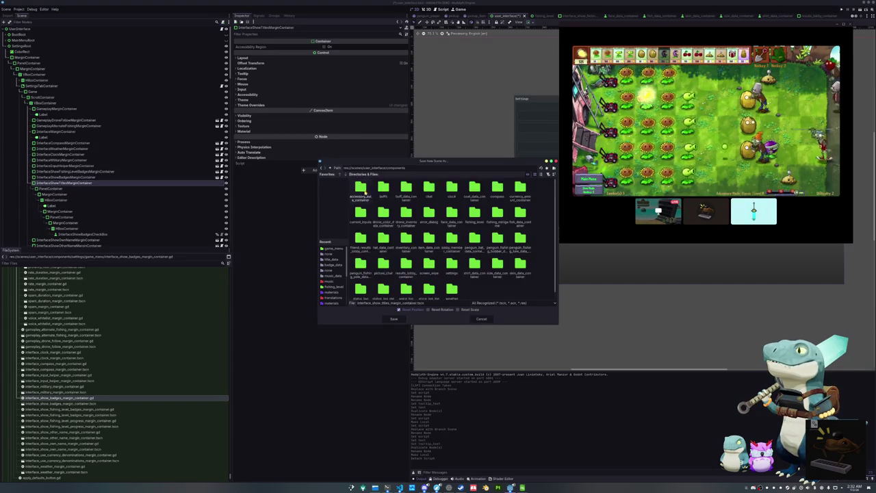
pyautogui.doubleClick(451, 256)
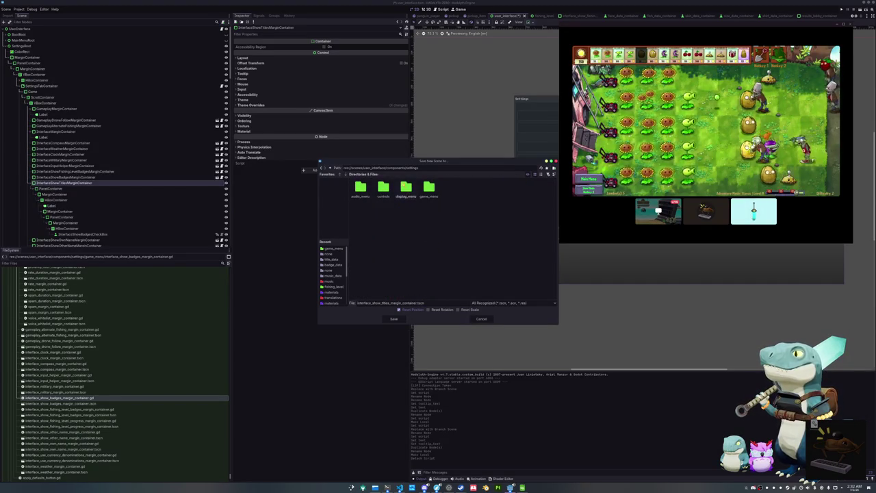
pyautogui.doubleClick(429, 188)
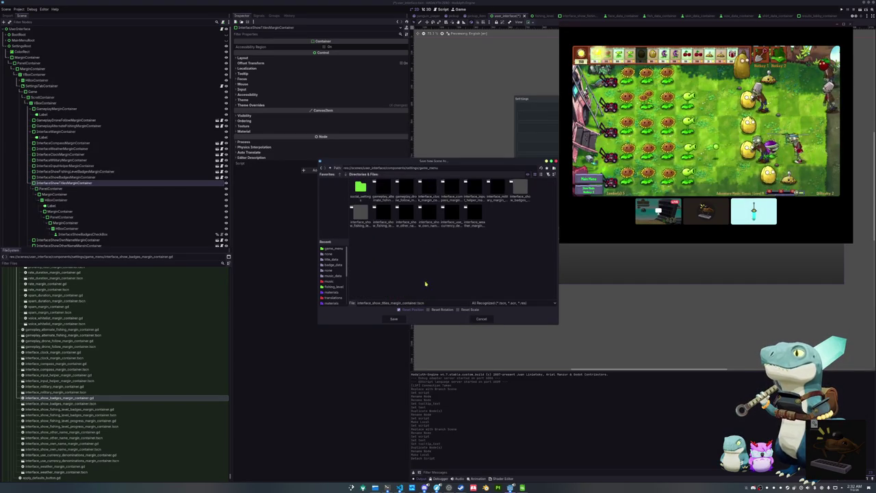
pyautogui.click(389, 319)
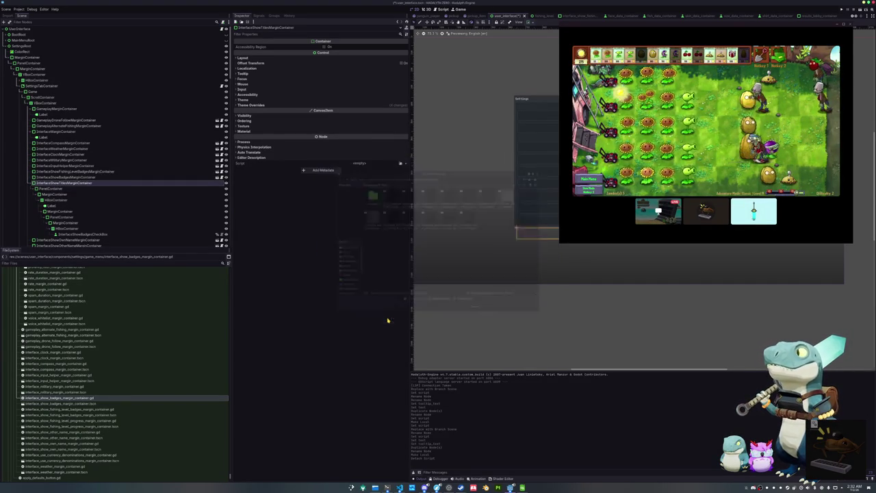
# Open the show-titles scene and attach a new interface_show_titles_margin_container.gd script to its root
pyautogui.click(216, 183)
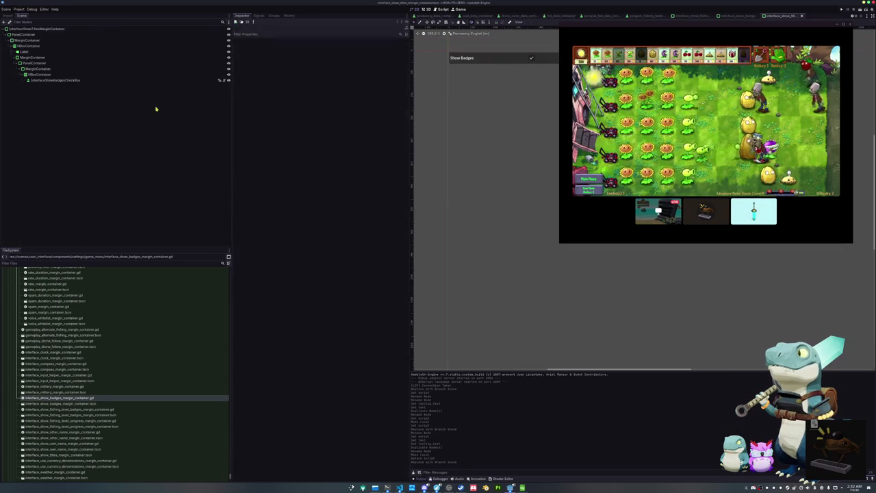
pyautogui.rightClick(76, 31)
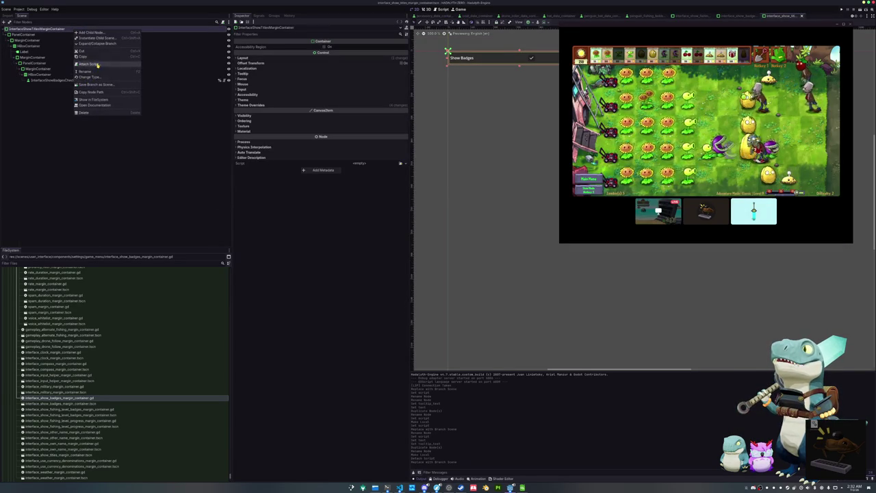
pyautogui.click(86, 64)
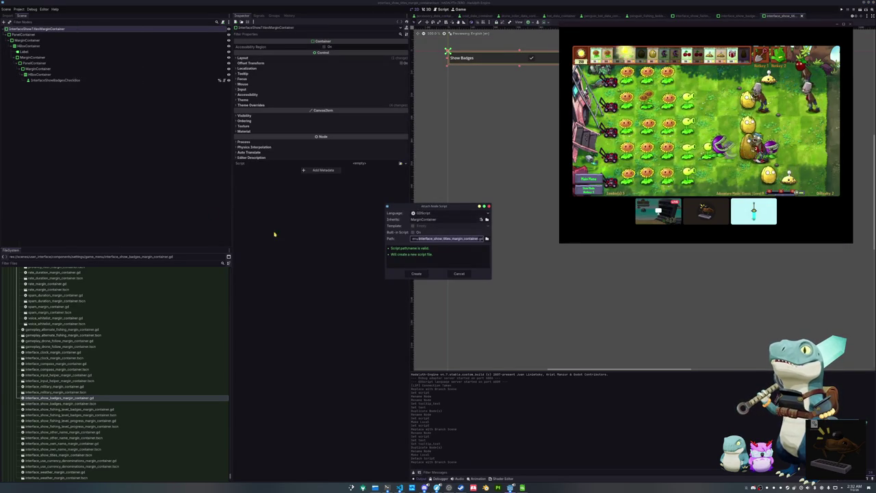
pyautogui.click(423, 274)
pyautogui.click(108, 80)
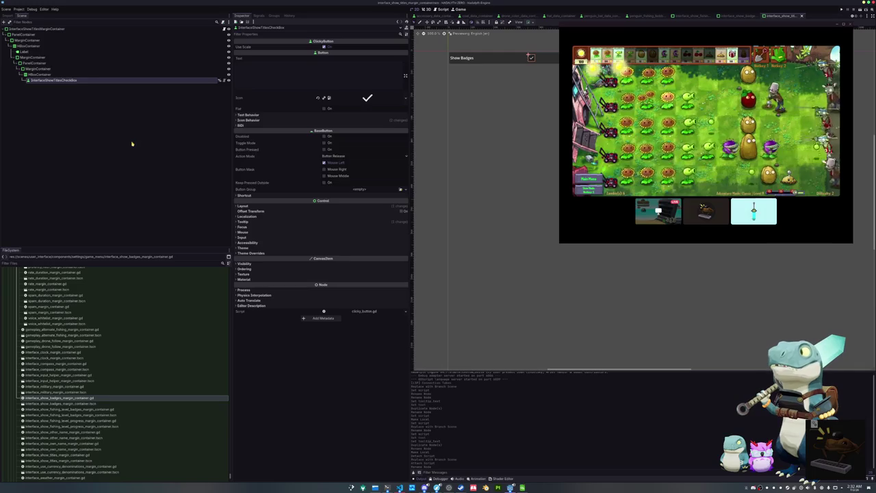
pyautogui.click(209, 30)
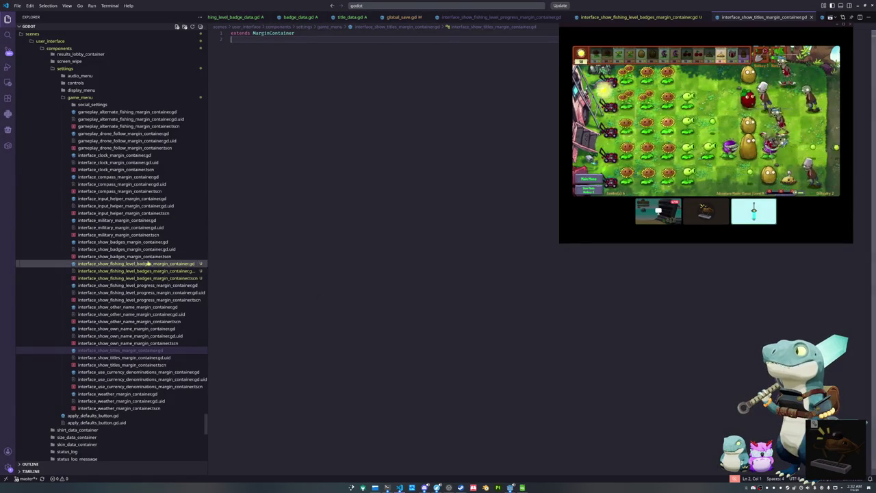
# Copy the fishing level badges script's code into the empty show-titles script
pyautogui.click(137, 264)
pyautogui.hotkey('ctrl', 'a')
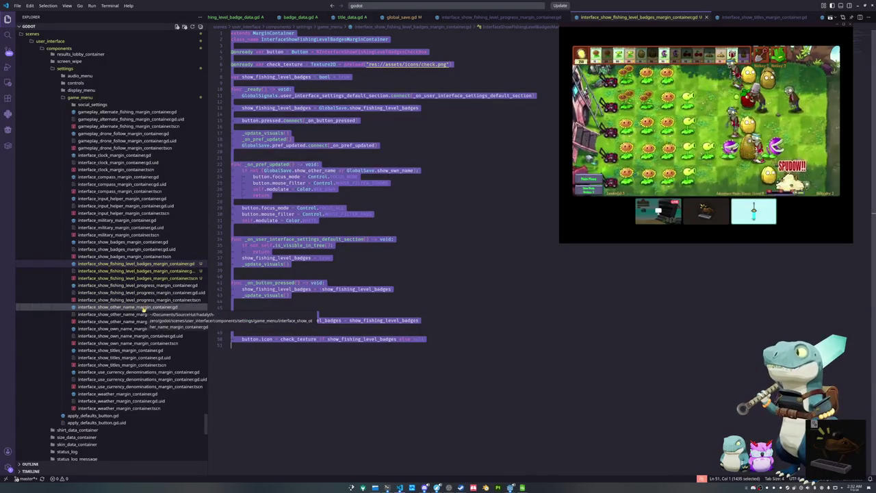
pyautogui.click(132, 350)
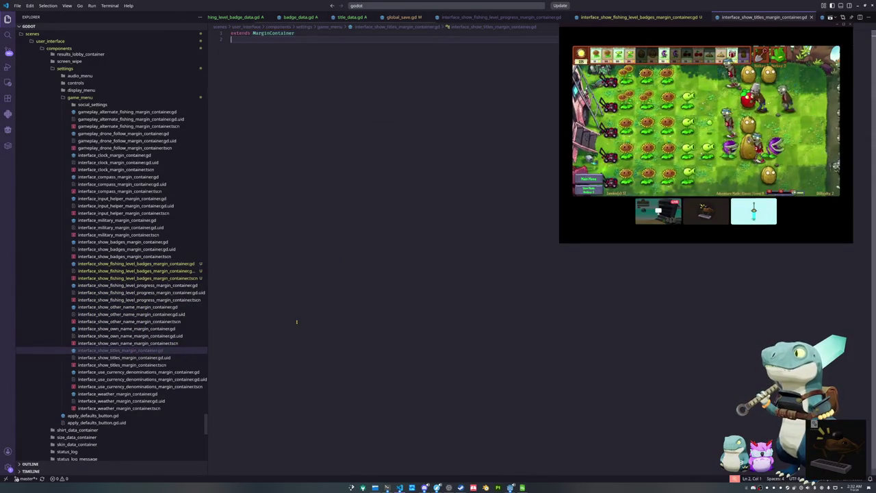
pyautogui.write('class_name InterfaceShowFishingLevelBadgesMarginContainer  @onready var button : Button = %InterfaceShowFishingLevelBadgesCheckBox  @onready var check_texture : Texture2D = preload("res://assets/icons/check.png")  var show_fishing_level_badges : bool = true  func _ready() -> void: \tGlobalSignals.user_interface_settings_default_section.connect(_on_user_interface_settings_default_section)  \tshow_fishing_level_badges = GlobalSave.show_fishing_level_badges  \tbutton.pressed.connect(_on_button_pressed)  \t_update_visuals() \t_on_pref_updated() \tGlobalSave.pref_updated.connect(_on_pref_updated)   func _on_pref_updated() -> void: \tif not (GlobalSave.show_other_name or GlobalSave.show_own_name): \t\tbutton.focus_mode = Control.FOCUS_NONE \t\tbutton.mouse_filter = Control.MOUSE_FILTER_IGNORE \t\tself.modulate = Color.WEB_GRAY \t\treturn  \tbutton.focus_mode = Control.FOCUS_ALL \tbutton.mouse_filter = Control.MOUSE_FILTER_PASS \tself.modulate = Color.WHITE   func _on_user_interface_settings_default_section() -> void: \tif not self.is_visible_in_tree(): \t\treturn \tshow_fishing_level_badges = true \t_update_visuals()   func _on_button_pressed() -> void: \tshow_fishing_level_badges = !show_fishing_level_badges \t_update_visuals()   func _update_visuals() -> void: \tGlobalSave.show_fishing_level_badges = show_fishing_level_badges \tGlobalSave.save_pref()  \tbutton.icon = check_texture if show_fishing_level_badges else null')
# Replace the FishingLevelBadges part with Titles in the class name and checkbox path
pyautogui.doubleClick(302, 39)
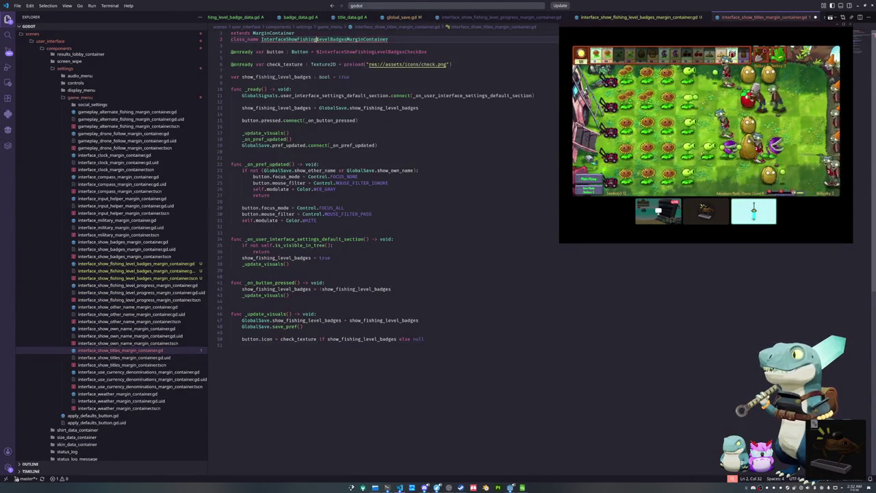
pyautogui.moveTo(297, 39); pyautogui.dragTo(329, 39)
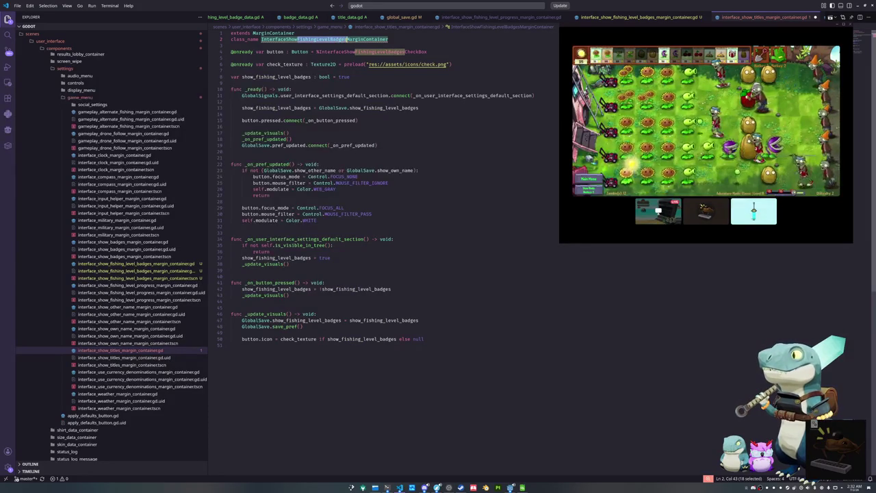
pyautogui.hotkey('ctrl', 'd')
pyautogui.write('Title')
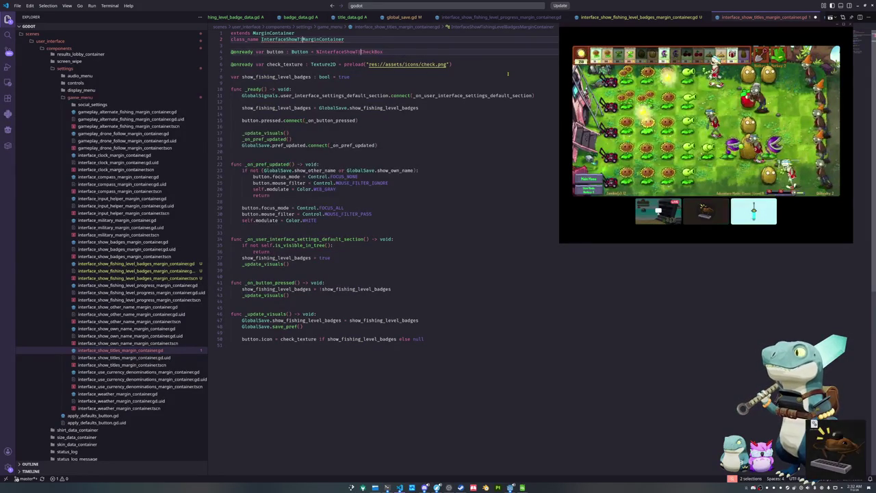
pyautogui.write('s')
pyautogui.press('Escape')
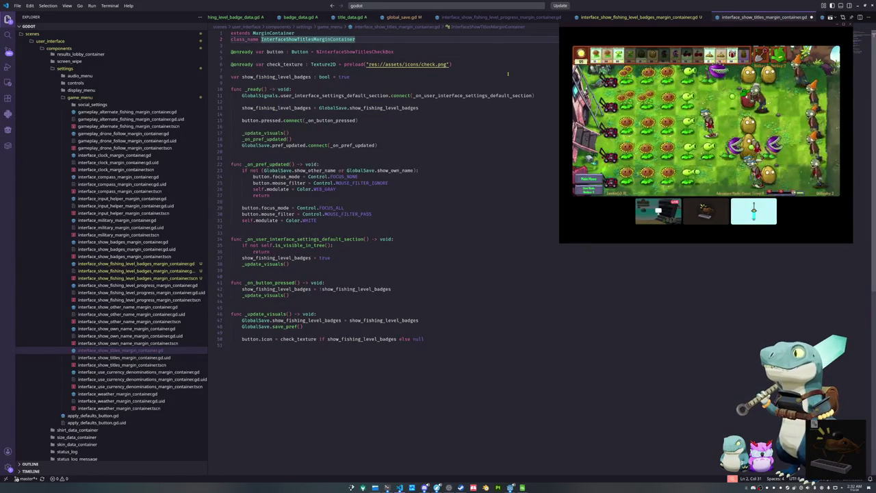
# Rename every show_fishing_level_badges variable use to show_titles
pyautogui.press('Down')
pyautogui.press('Down')
pyautogui.press('Down')
pyautogui.press('Down')
pyautogui.hotkey('ctrl', 'Right')
pyautogui.hotkey('ctrl', 'Right')
pyautogui.press('Right')
pyautogui.hotkey('ctrl', 'd')
pyautogui.hotkey('ctrl', 'd')
pyautogui.hotkey('ctrl', 'd')
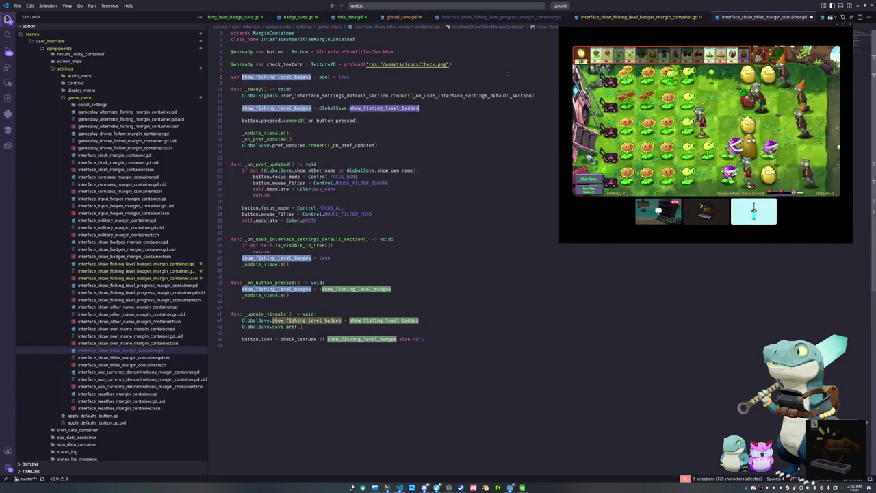
pyautogui.write('show_titles')
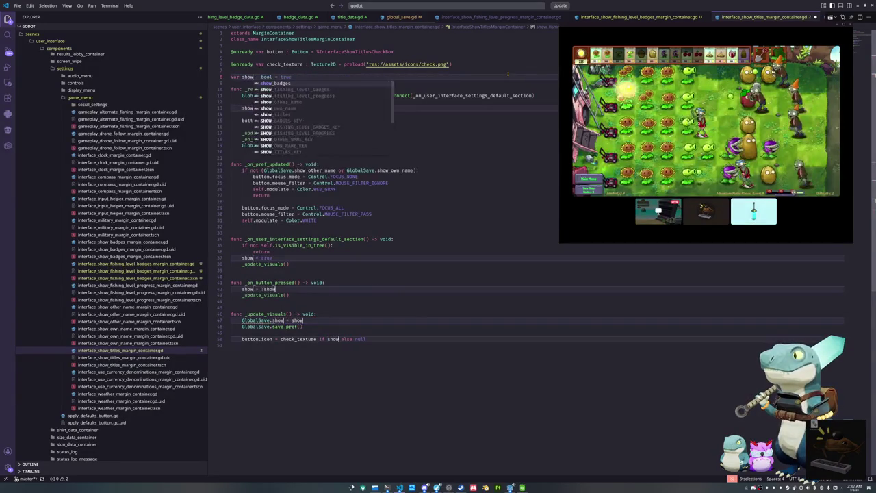
pyautogui.press('Escape')
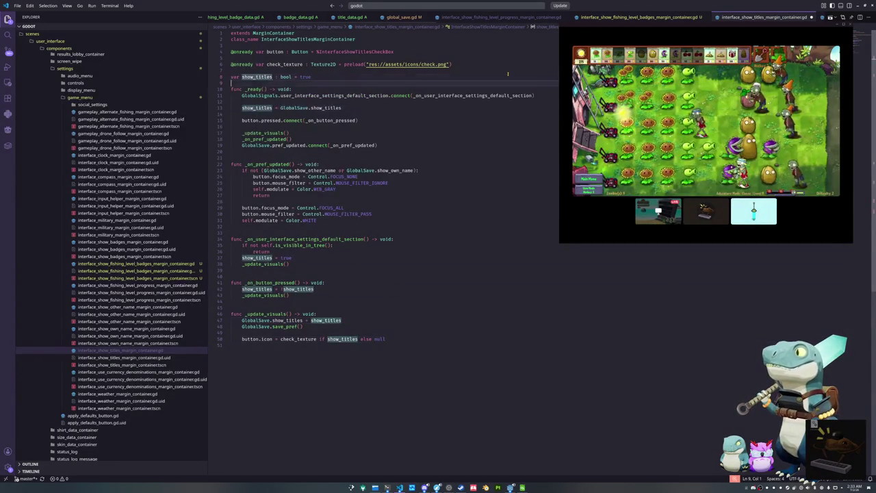
pyautogui.press('Down')
pyautogui.press('Down')
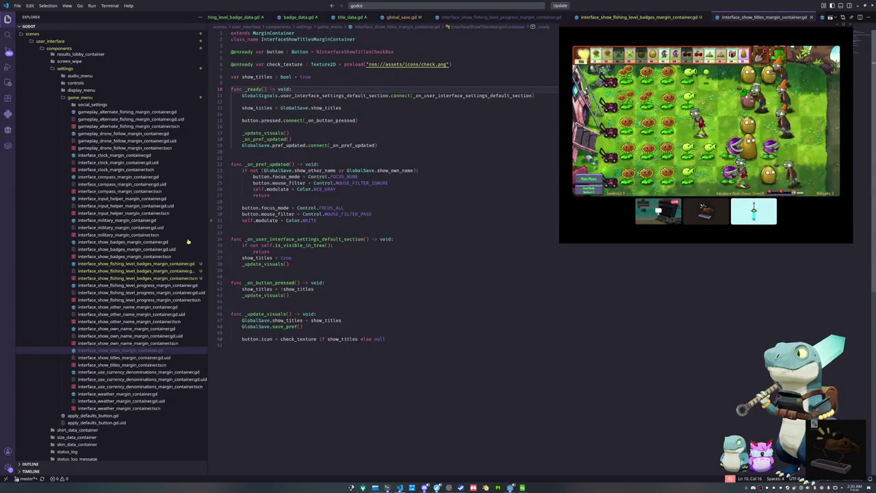
pyautogui.click(137, 264)
pyautogui.click(332, 152)
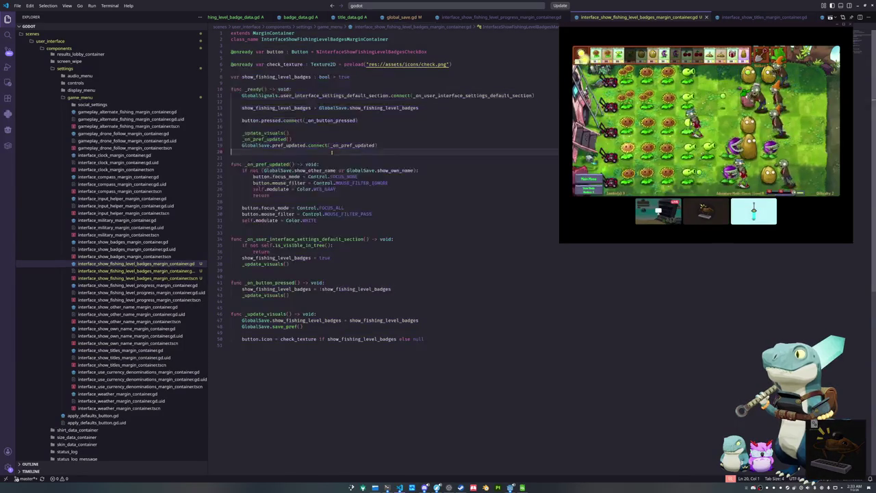
pyautogui.hotkey('alt', 'Tab')
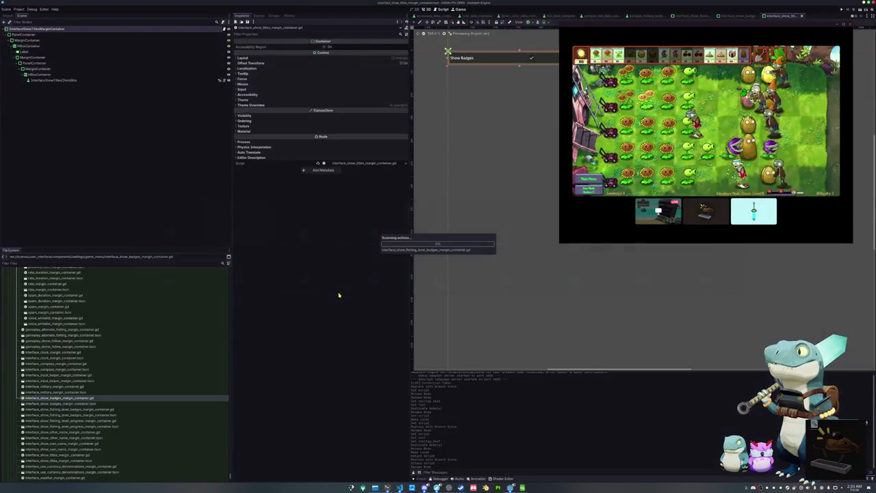
# Change the Label's text key from SHOW_BADGES to SHOW_TITLES
pyautogui.click(87, 81)
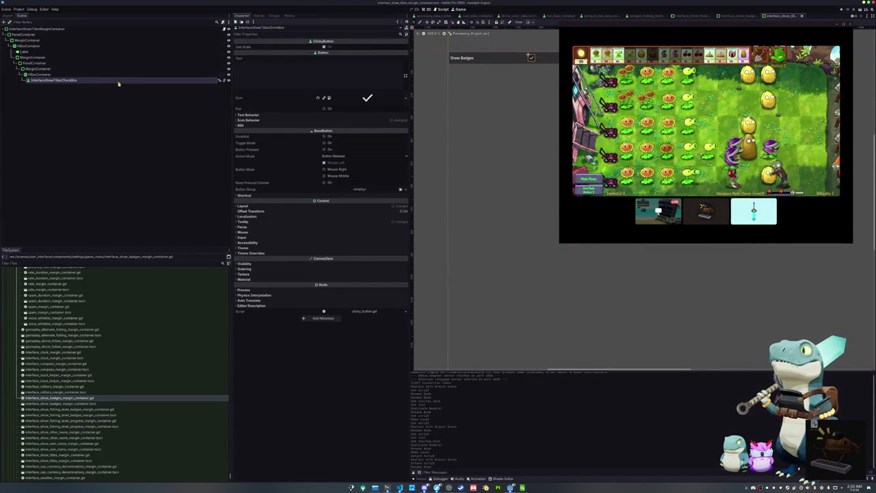
pyautogui.click(156, 30)
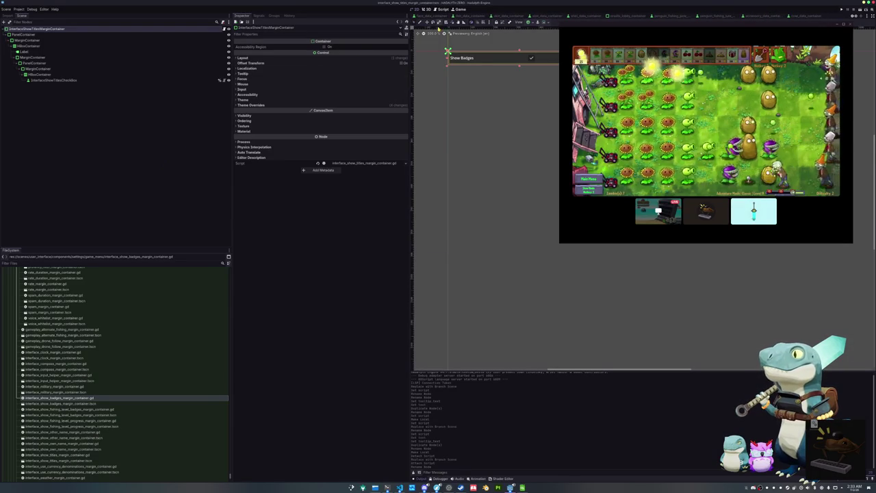
pyautogui.click(88, 52)
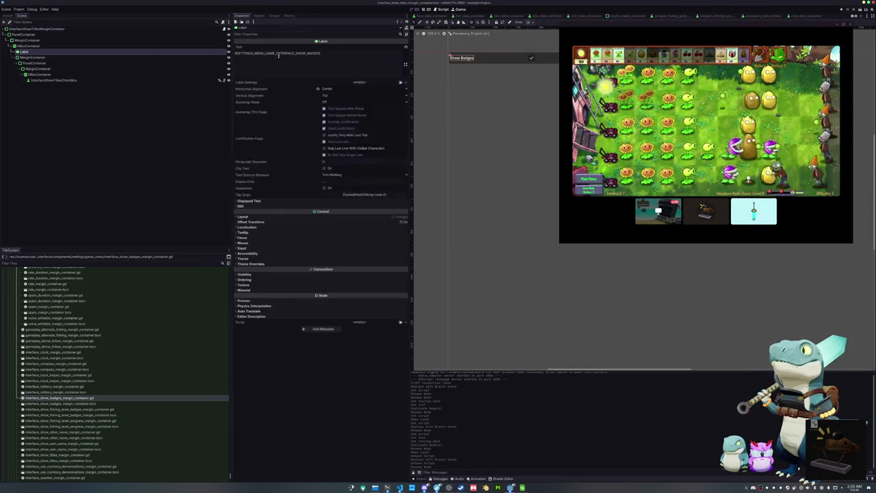
pyautogui.moveTo(306, 53); pyautogui.dragTo(319, 53)
pyautogui.write('TITLES')
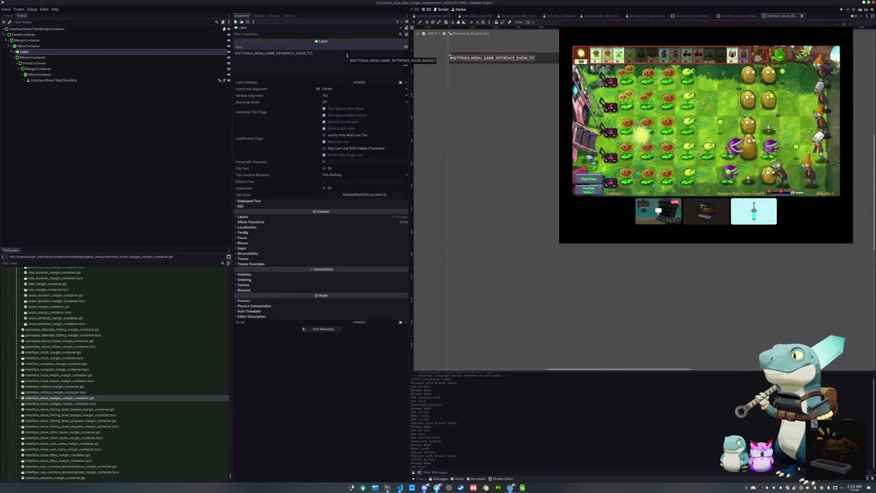
# Change the checkbox tooltip key from BADGES to TITLES
pyautogui.click(94, 80)
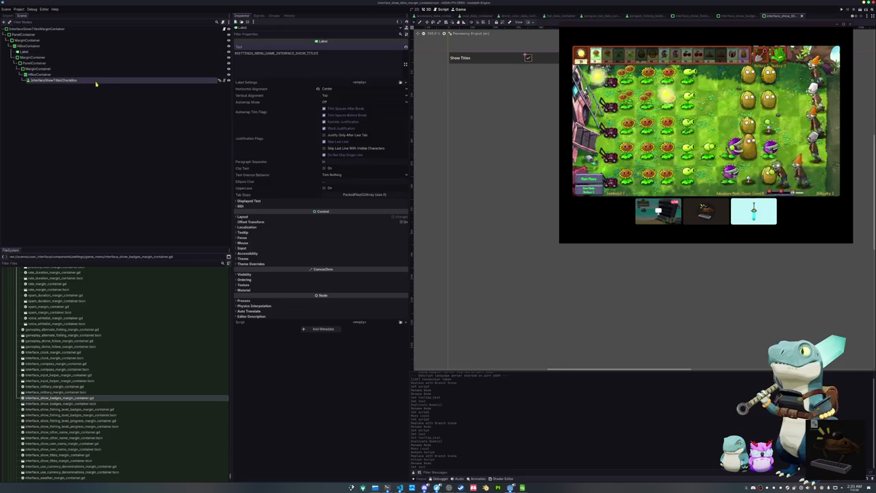
pyautogui.click(336, 221)
pyautogui.moveTo(350, 233); pyautogui.dragTo(341, 233)
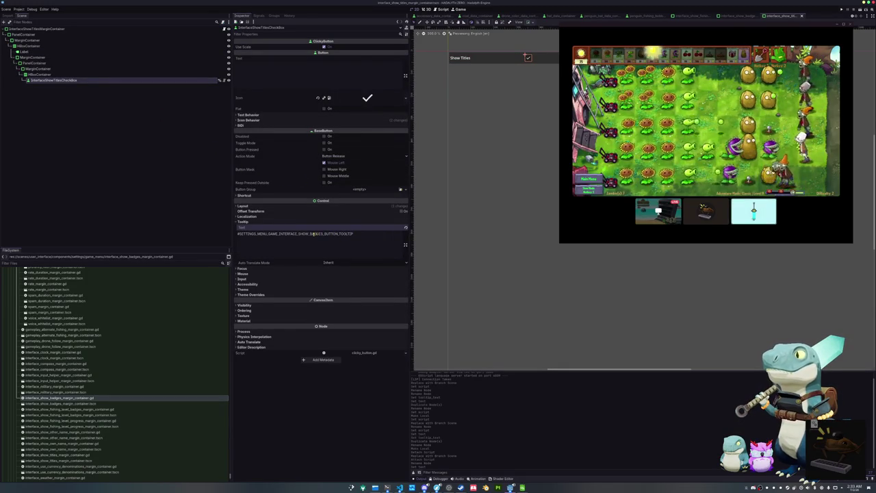
pyautogui.write('TITL')
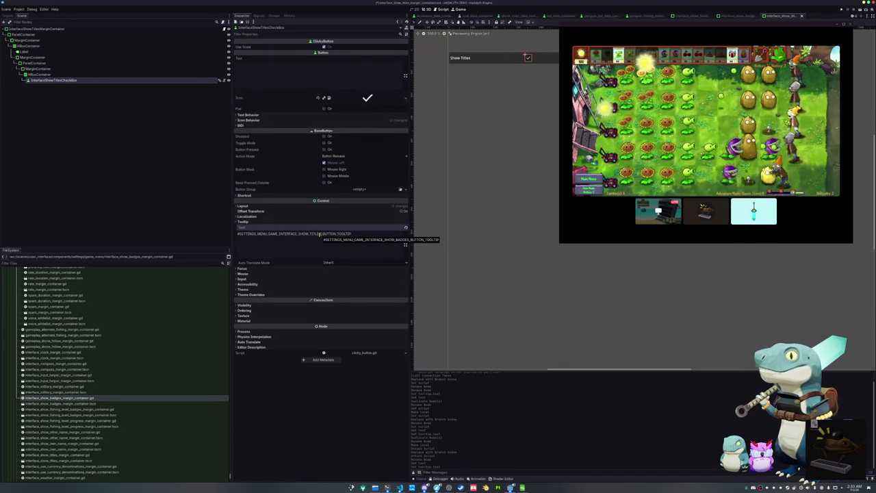
pyautogui.click(175, 205)
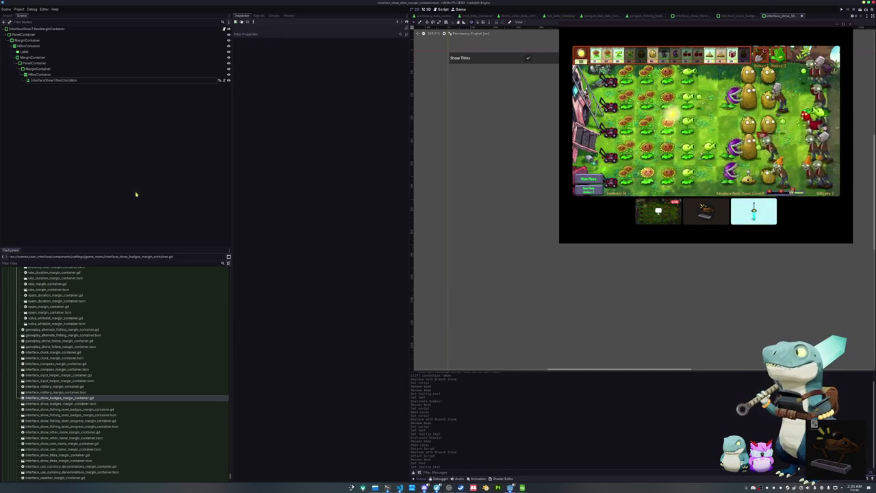
# Inspect the Show Titles CheckBox node, deselect it, and switch over to VS Code
pyautogui.click(75, 80)
pyautogui.click(103, 165)
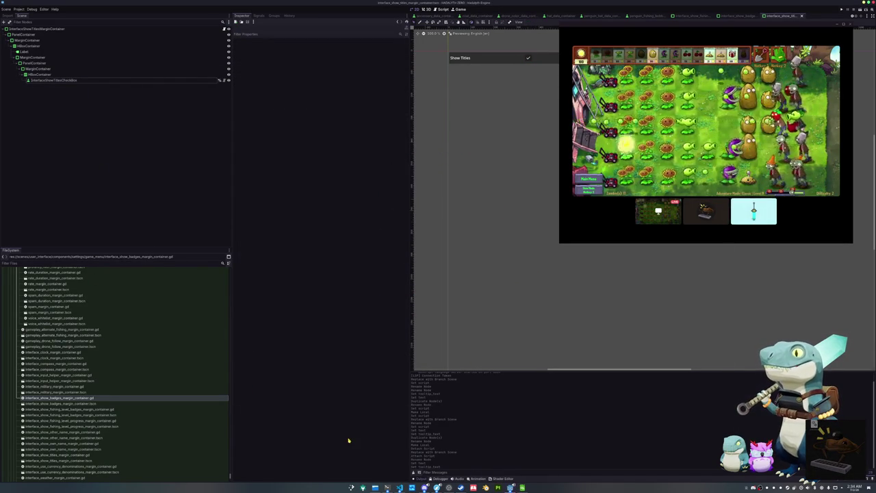
pyautogui.scroll(2, 524, 289)
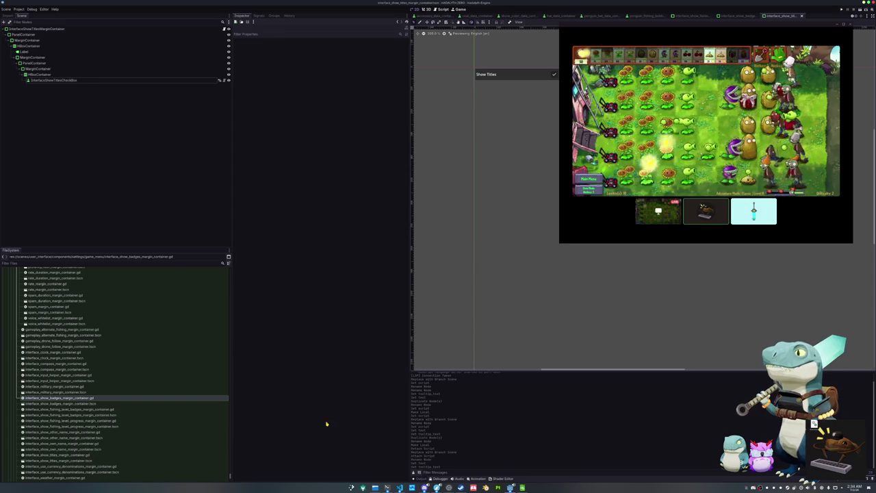
pyautogui.click(400, 488)
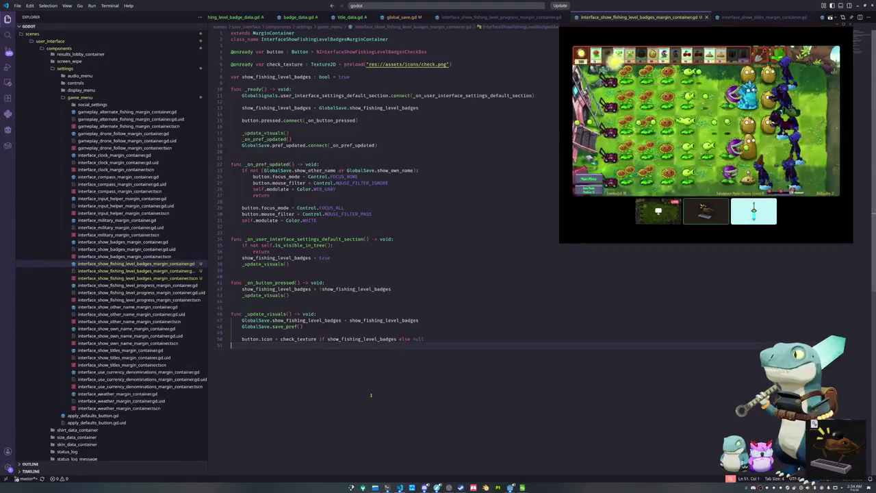
# Look over the fishing level progress and badges scripts, then open interface_show_titles_margin_container.gd
pyautogui.click(130, 285)
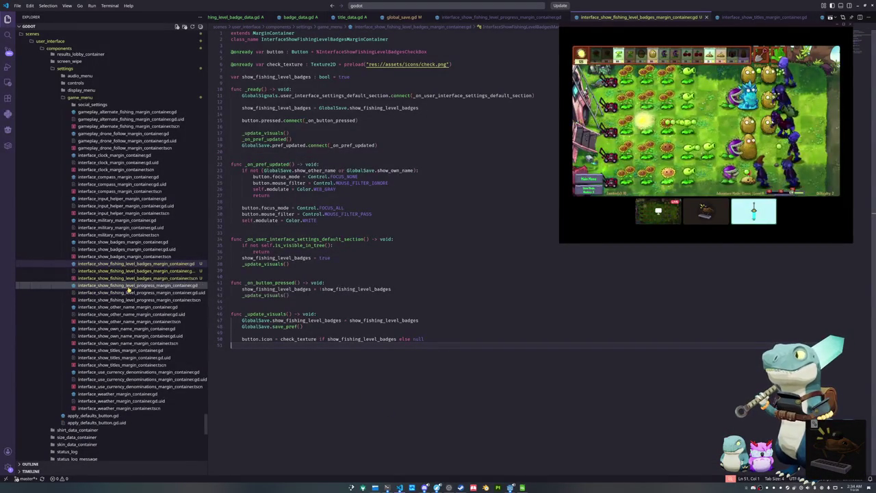
pyautogui.hotkey('ctrl', 'a')
pyautogui.click(277, 275)
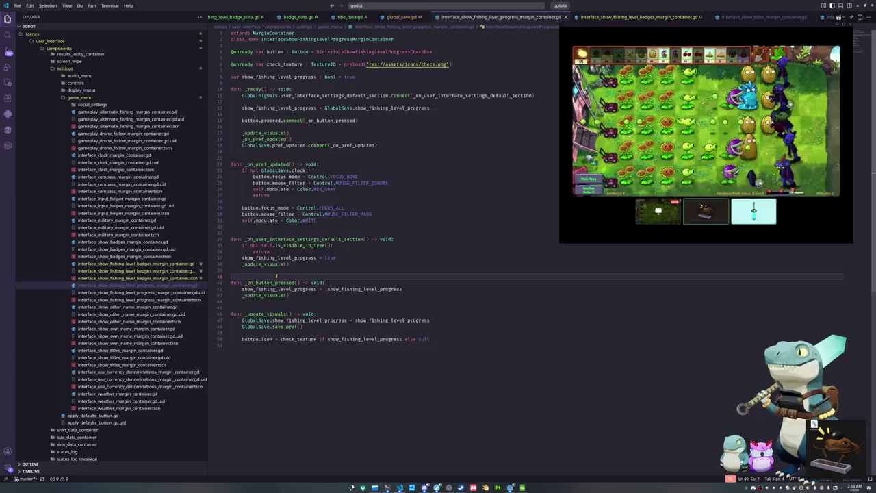
pyautogui.hotkey('ctrl', 'Tab')
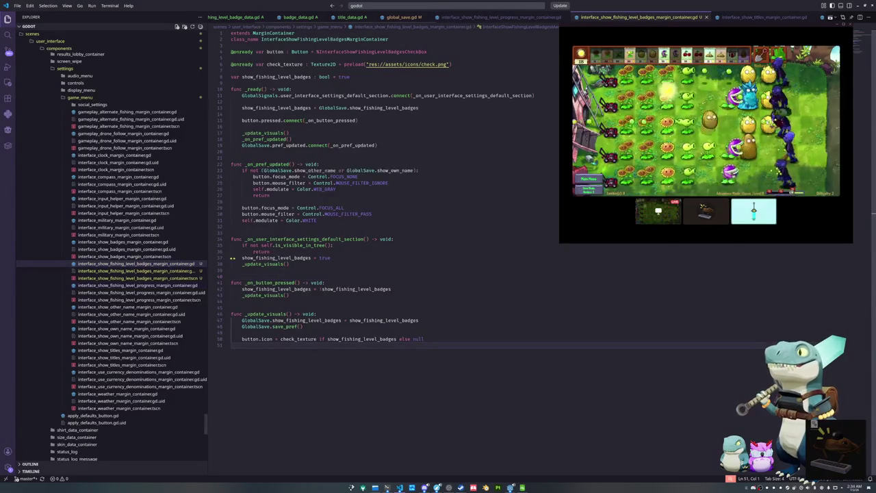
pyautogui.click(137, 350)
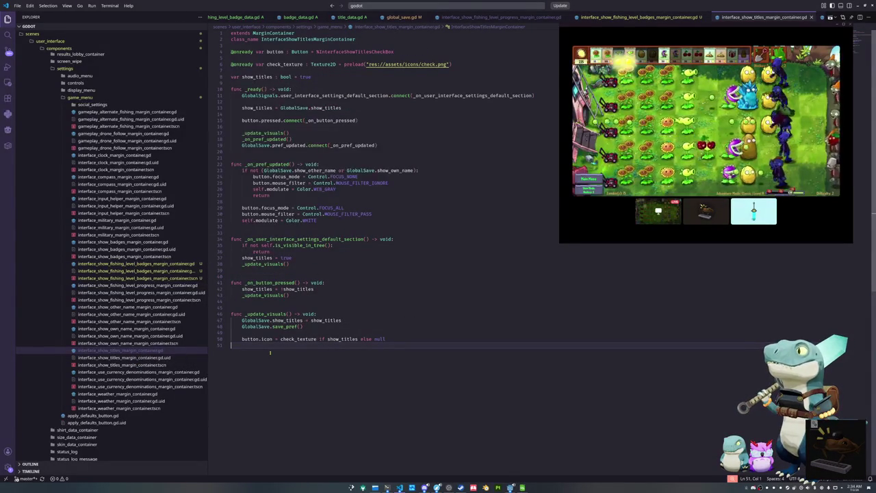
# Open penguin.gd via the file search and scroll to _set_goal_fishing_level_badge
pyautogui.hotkey('ctrl', 'p')
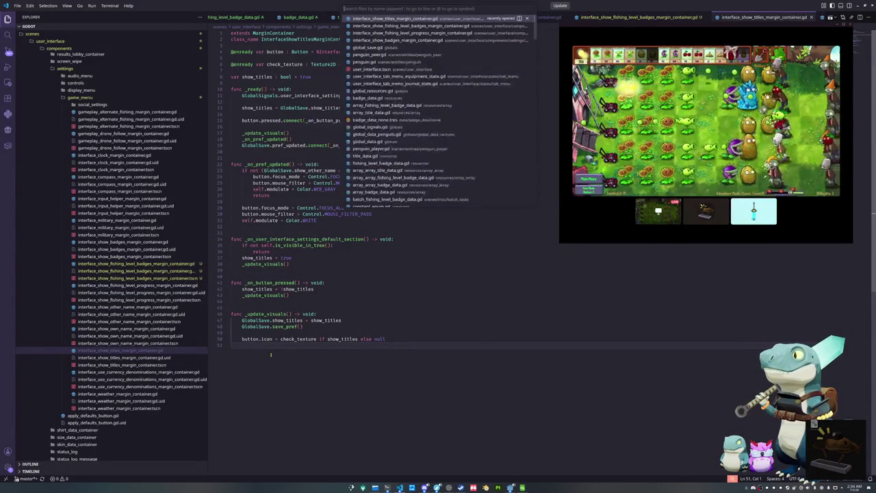
pyautogui.write('penguin')
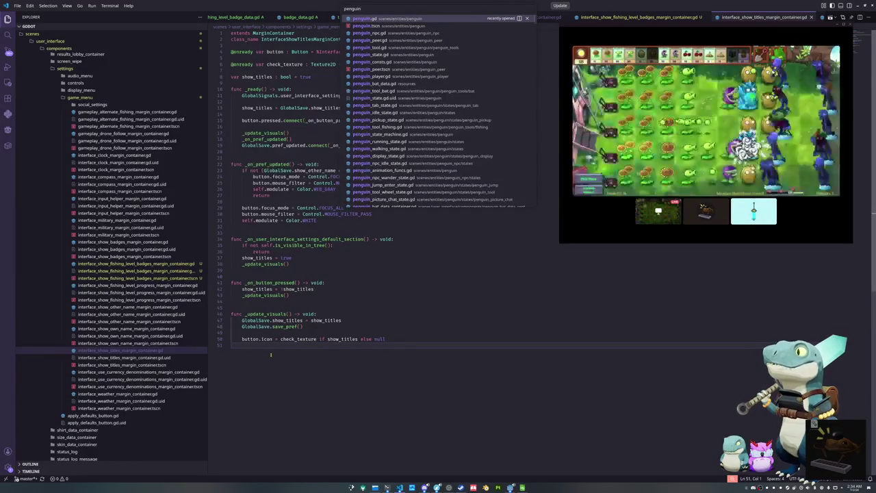
pyautogui.press('Return')
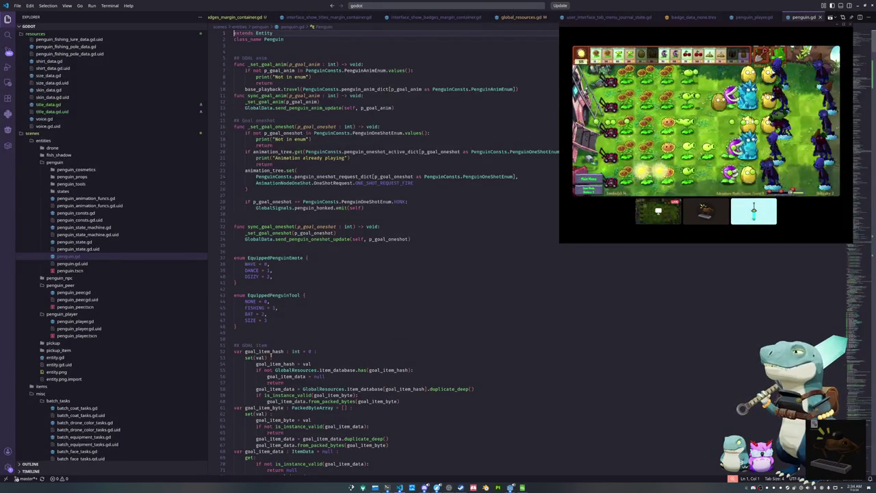
pyautogui.click(276, 219)
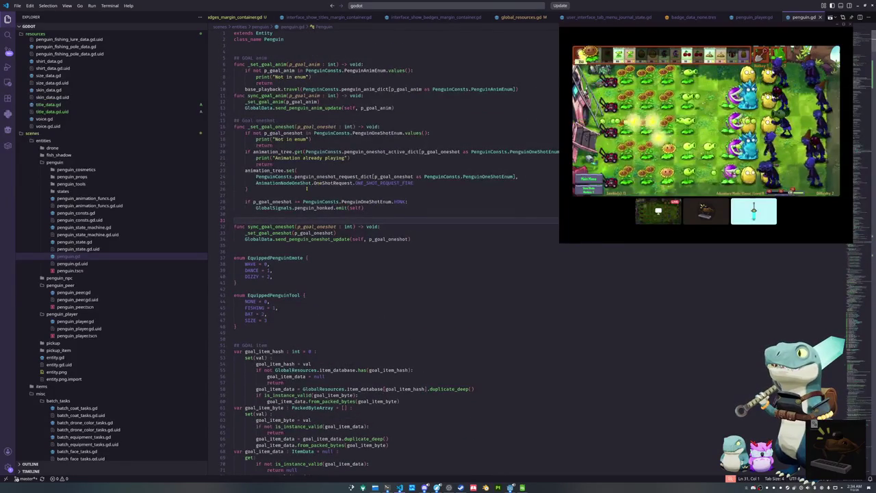
pyautogui.scroll(-20, 308, 189)
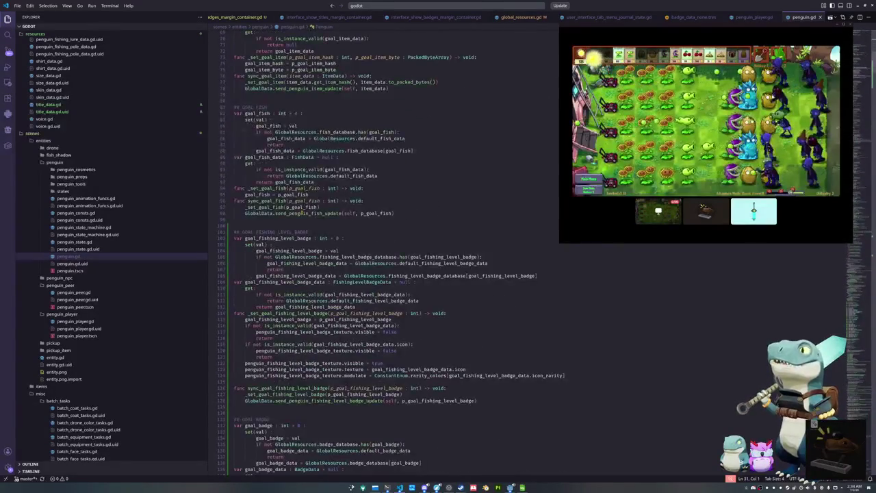
pyautogui.scroll(-6, 302, 213)
# Add 'if not GlobalSave.show_fishing_level_badges:' with penguin_fishing_level_badge_texture.visible = false
pyautogui.click(289, 230)
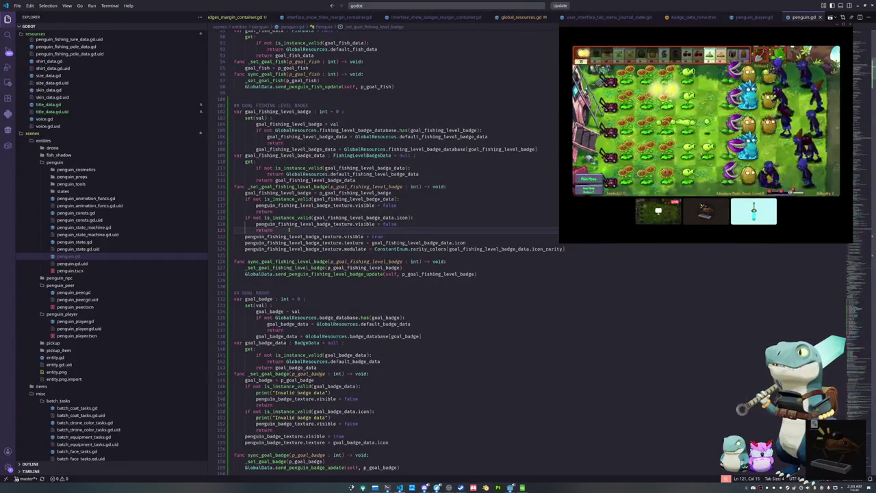
pyautogui.press('Return')
pyautogui.write('if Glob')
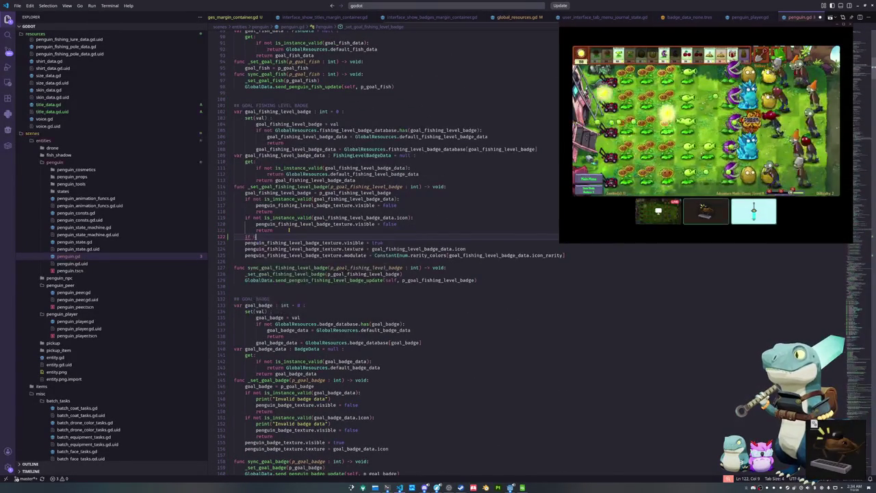
pyautogui.press('BackSpace')
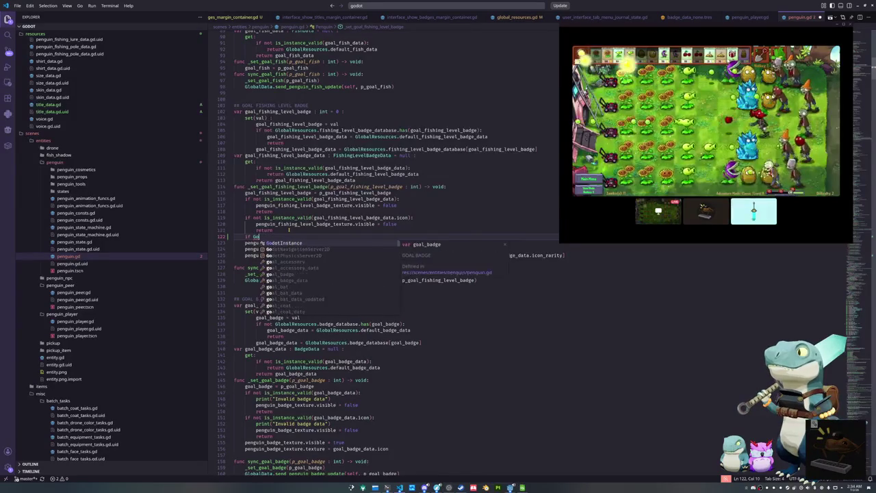
pyautogui.write('lobalSave.')
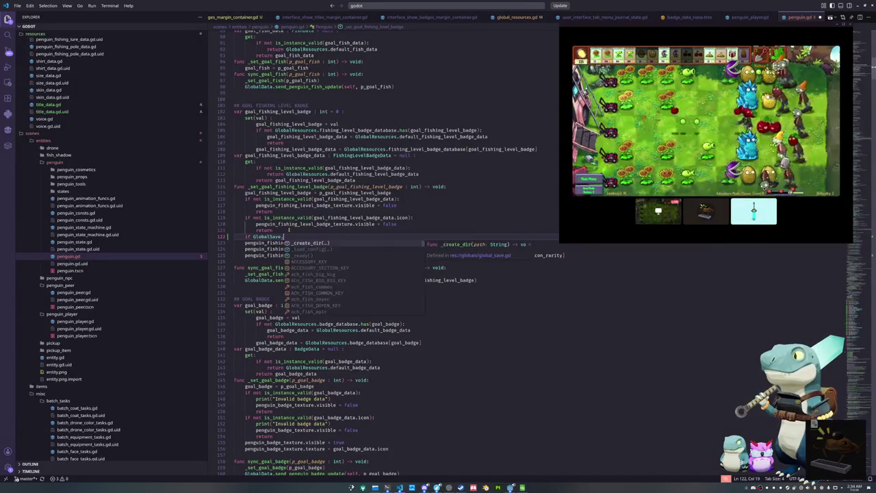
pyautogui.write('show')
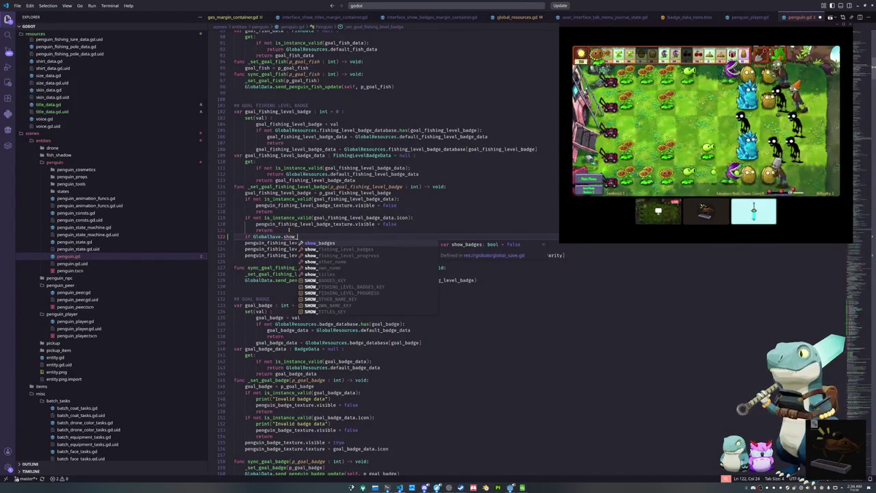
pyautogui.write('_fishing')
pyautogui.press('Tab')
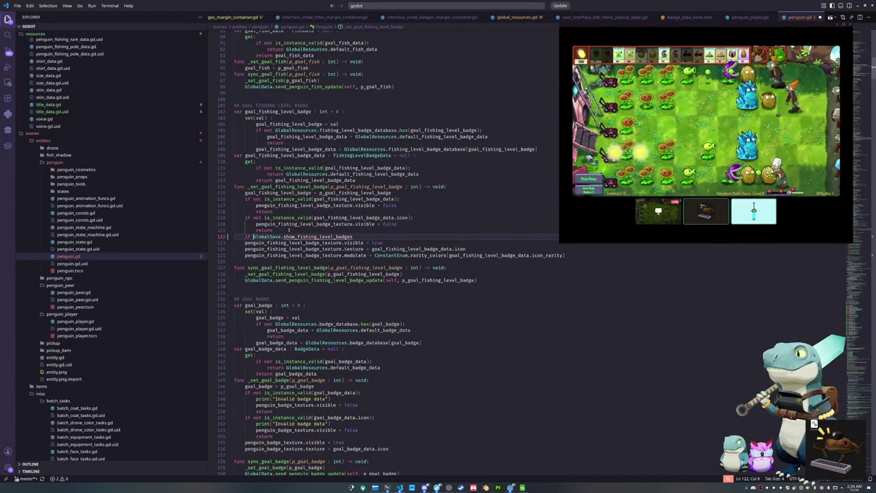
pyautogui.write('not')
pyautogui.press('End')
pyautogui.write(':')
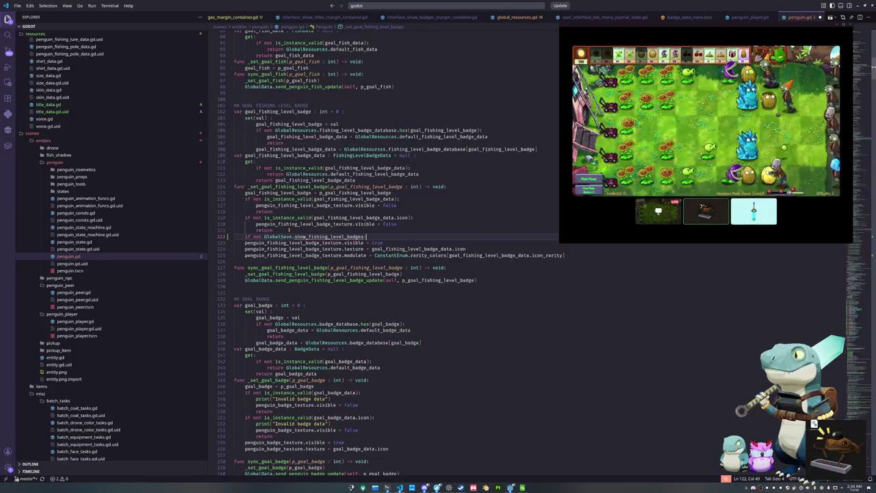
pyautogui.press('Return')
pyautogui.write('penguin_fishing')
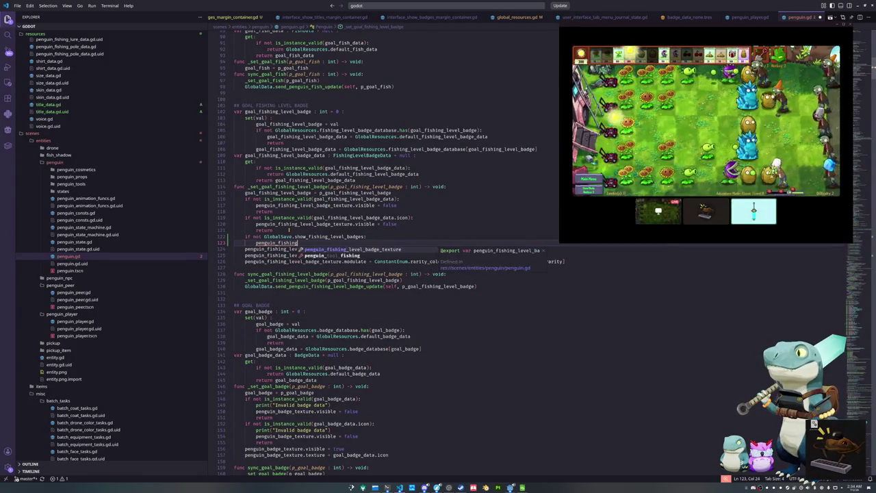
pyautogui.press('Tab')
pyautogui.write('.visibl')
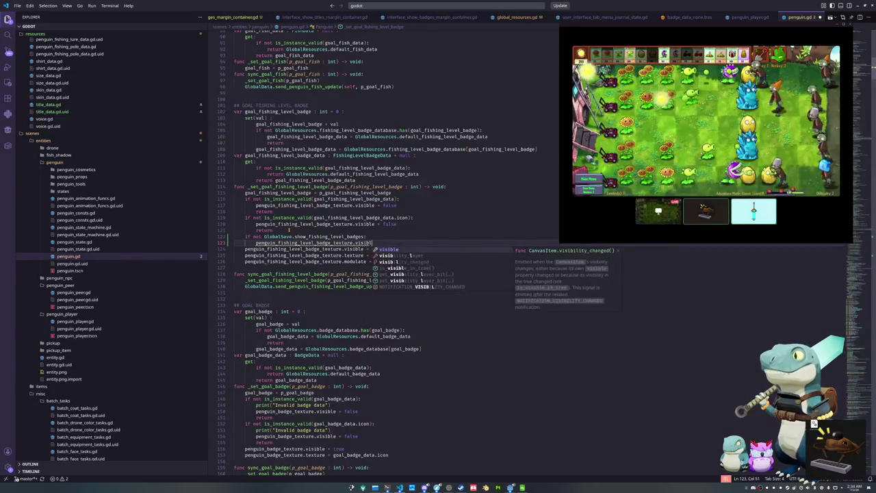
pyautogui.write('e = false')
pyautogui.press('Down')
# Move the new visibility check below the modulate line and select its two lines
pyautogui.press('Home')
pyautogui.press('Home')
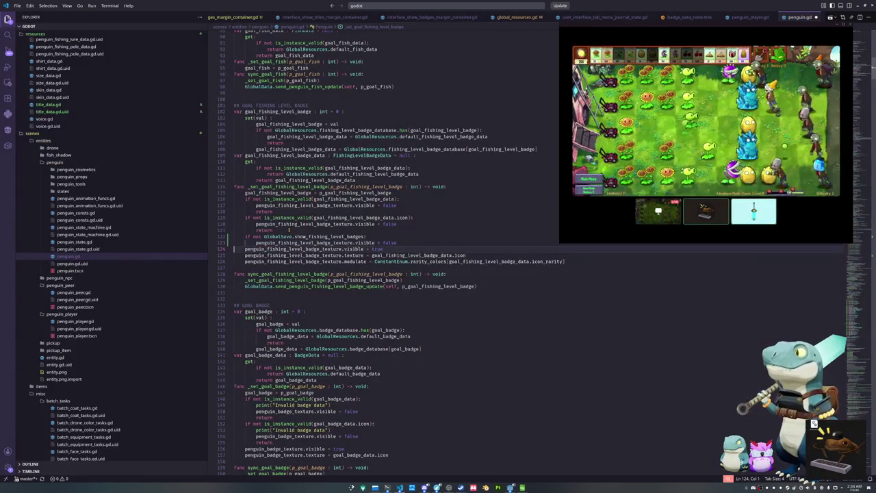
pyautogui.hotkey('shift', 'Up')
pyautogui.hotkey('shift', 'Up')
pyautogui.hotkey('ctrl', 'x')
pyautogui.press('Down')
pyautogui.press('Down')
pyautogui.press('Down')
pyautogui.hotkey('ctrl', 'v')
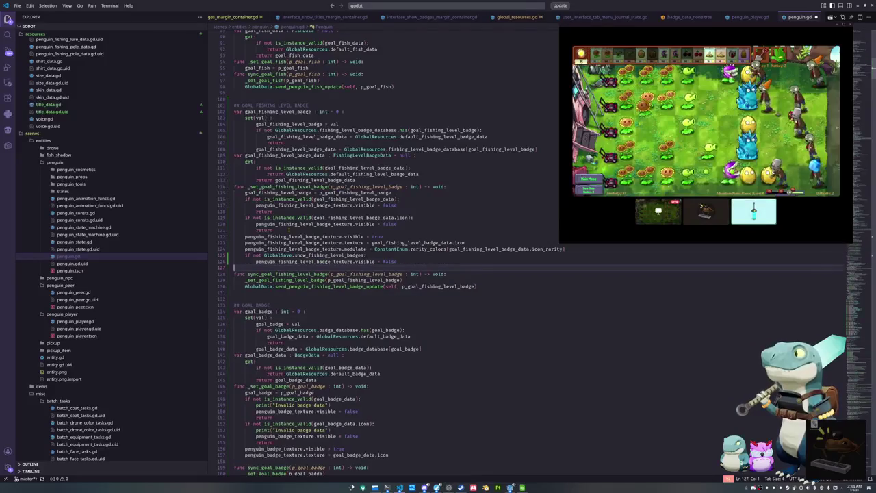
pyautogui.press('Up')
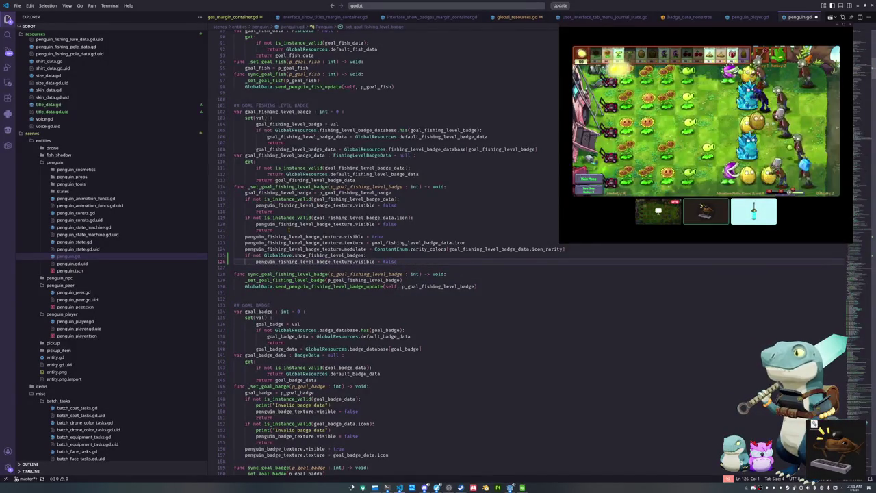
pyautogui.press('Down')
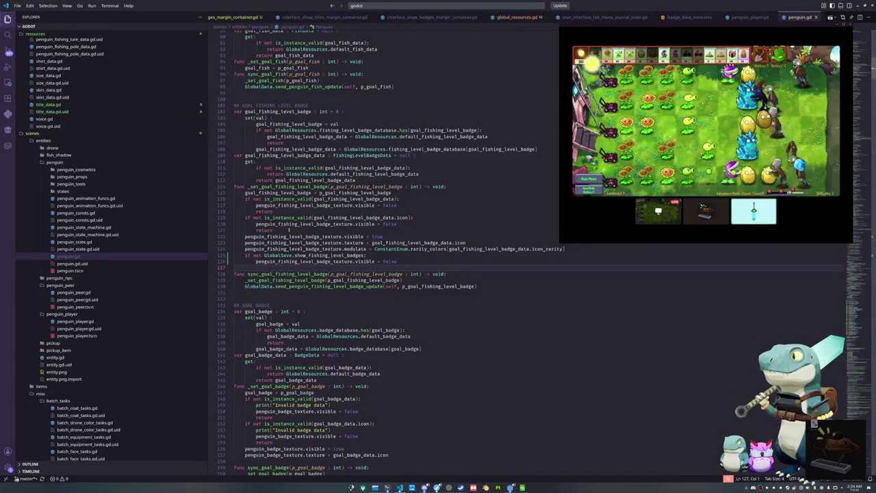
pyautogui.hotkey('shift', 'Up')
pyautogui.hotkey('shift', 'Up')
pyautogui.scroll(-3, 289, 230)
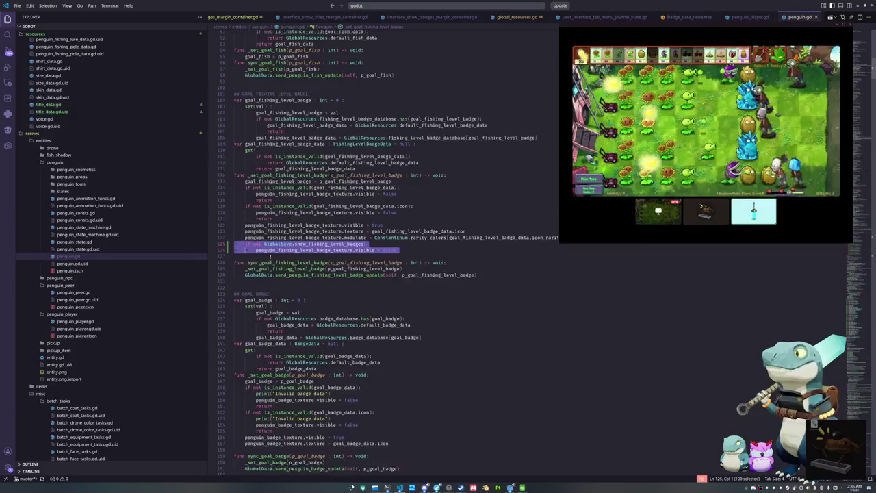
# Add a check in _set_goal_badge hiding penguin_badge_texture unless GlobalSave.show_badges is on
pyautogui.click(252, 403)
pyautogui.hotkey('ctrl', 'v')
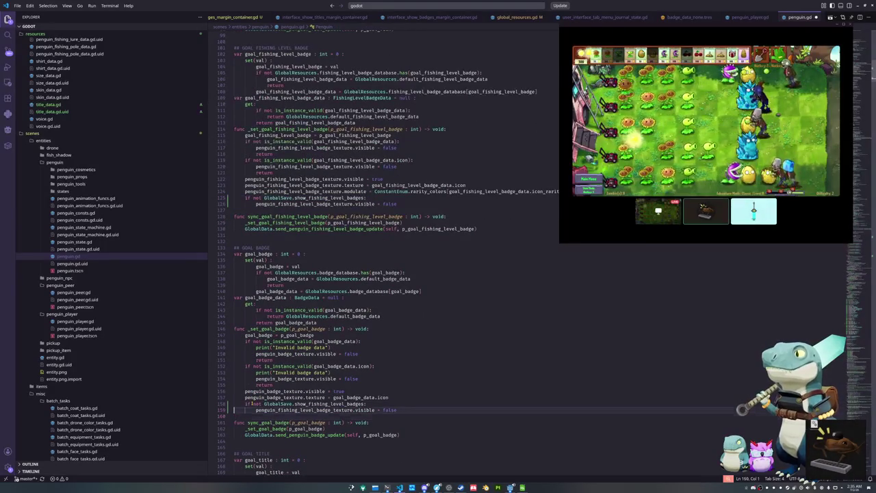
pyautogui.hotkey('ctrl', 'Right')
pyautogui.hotkey('ctrl', 'Right')
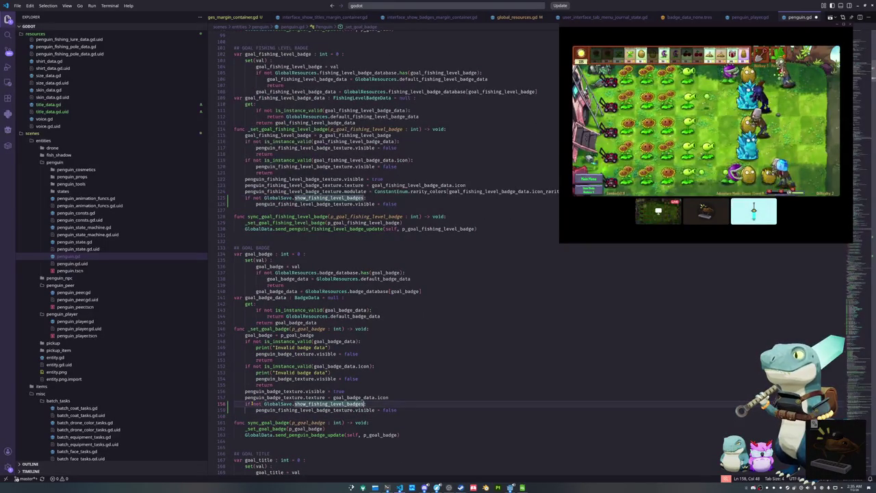
pyautogui.hotkey('ctrl', 'BackSpace')
pyautogui.write('bad')
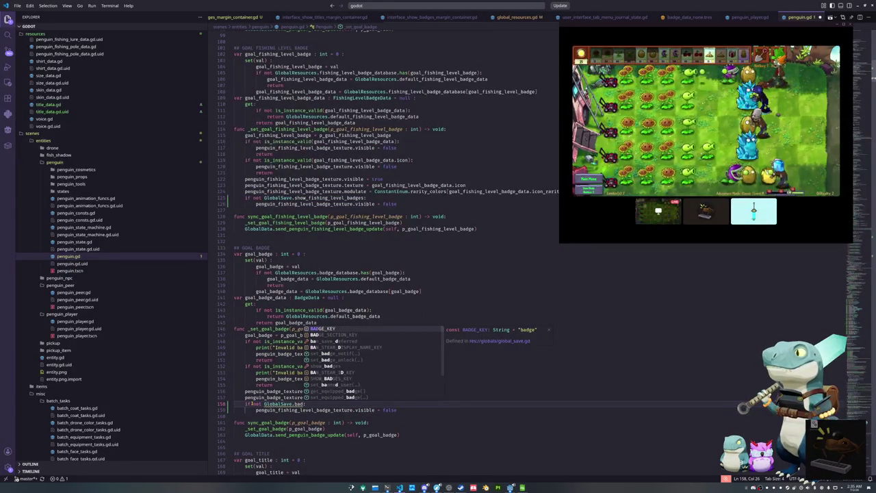
pyautogui.press('Down')
pyautogui.press('Down')
pyautogui.press('Down')
pyautogui.press('Return')
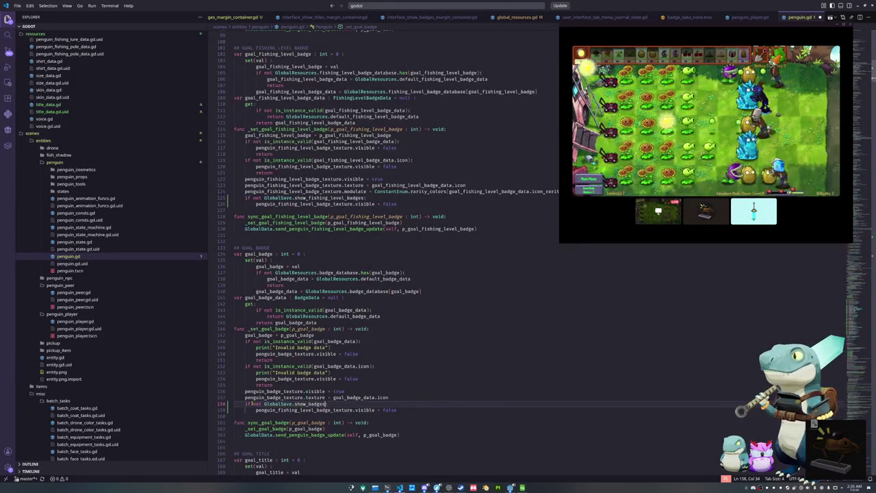
pyautogui.press('Down')
pyautogui.press('Home')
pyautogui.hotkey('ctrl', 'shift', 'Left')
pyautogui.write('penguin_b')
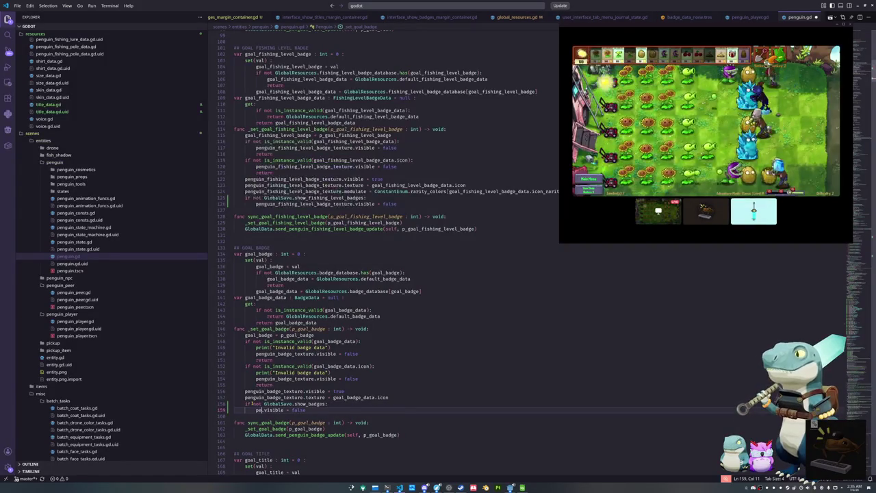
pyautogui.press('Return')
pyautogui.press('Down')
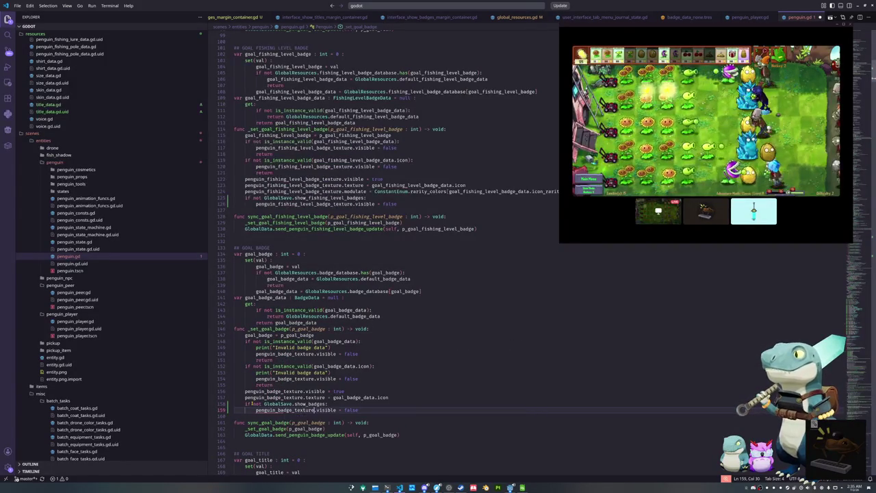
pyautogui.hotkey('shift', 'Up')
pyautogui.hotkey('shift', 'Up')
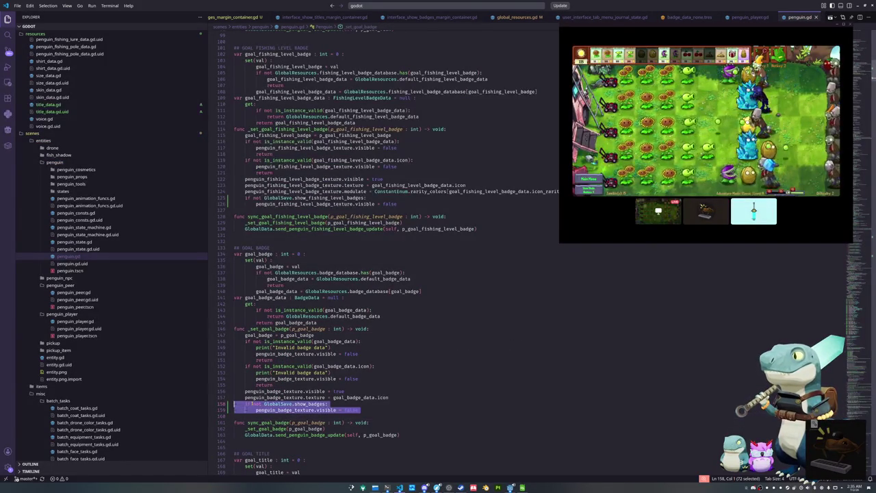
# Add a check in _set_goal_title hiding penguin_title_label unless show_titles is on
pyautogui.press('Down')
pyautogui.press('Down')
pyautogui.press('Down')
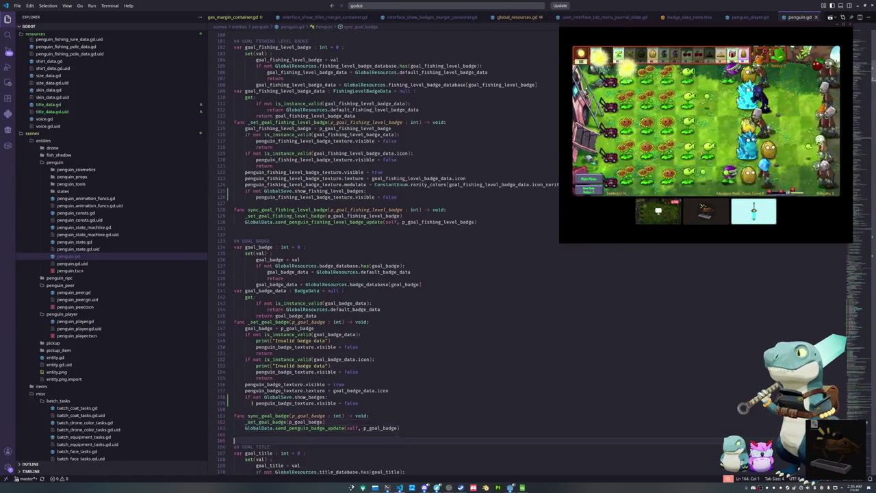
pyautogui.hotkey('ctrl', 'v')
pyautogui.press('Up')
pyautogui.press('Up')
pyautogui.press('End')
pyautogui.press('Left')
pyautogui.hotkey('ctrl', 'shift', 'Left')
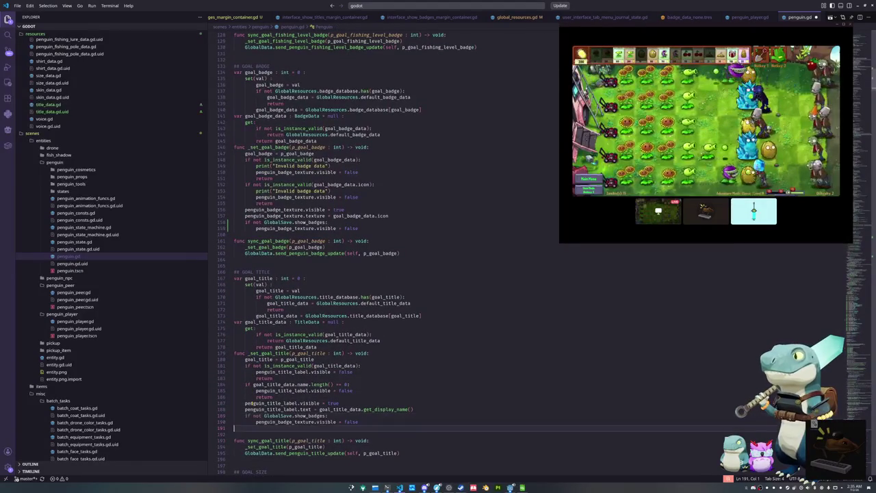
pyautogui.write('show_titles')
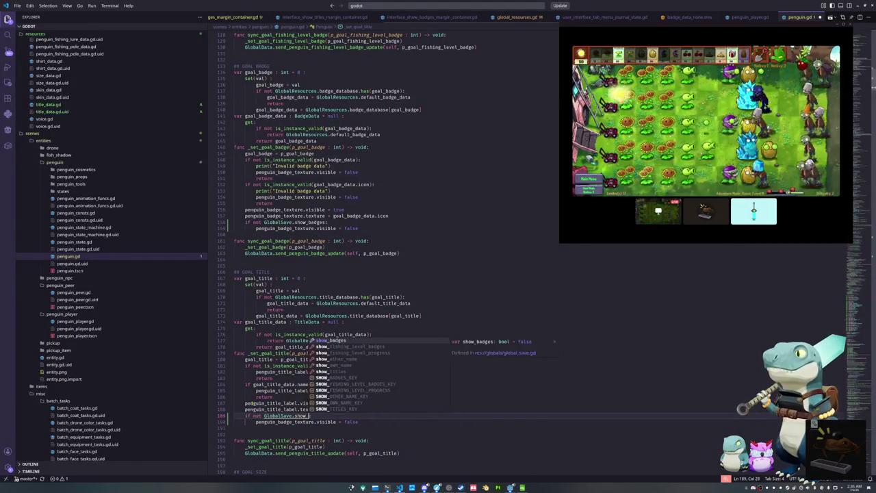
pyautogui.click(234, 421)
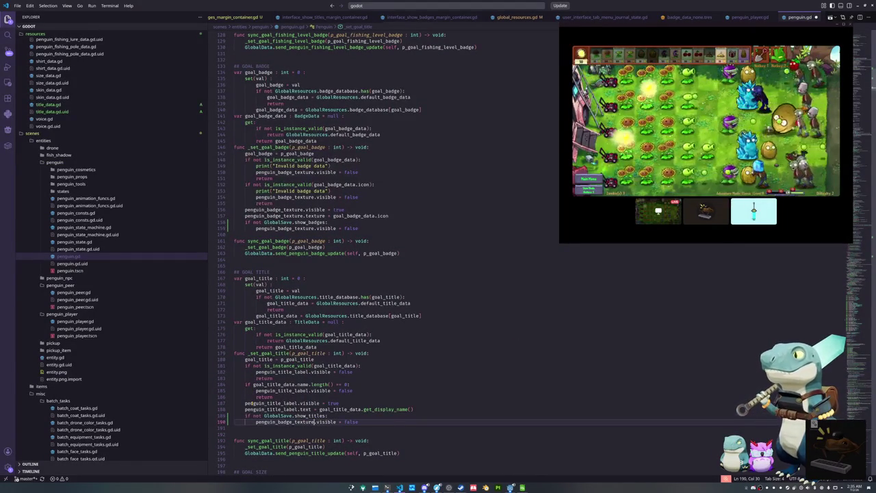
pyautogui.doubleClick(315, 422)
pyautogui.write('penguin_titl')
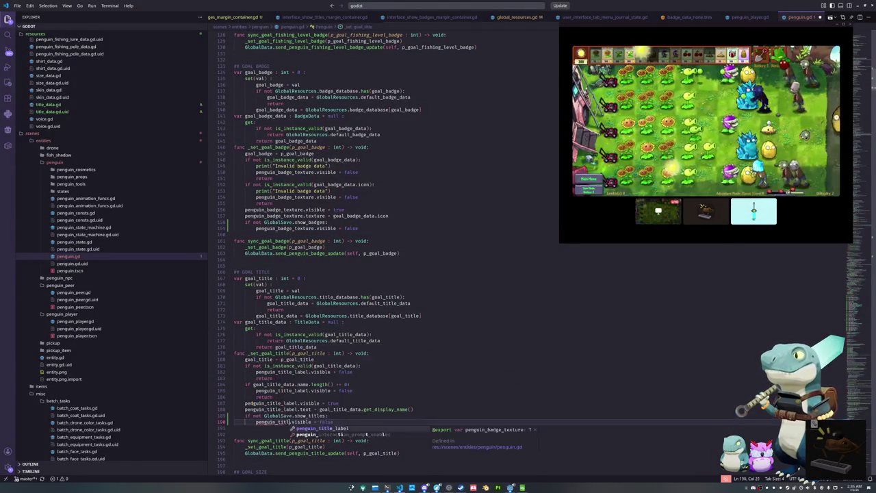
pyautogui.press('Return')
pyautogui.press('Down')
pyautogui.press('Return')
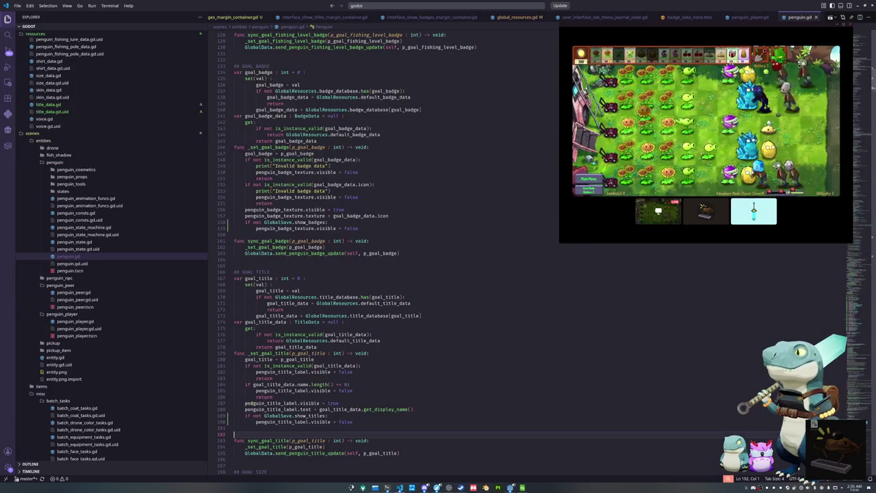
pyautogui.scroll(-6, 308, 274)
pyautogui.click(308, 440)
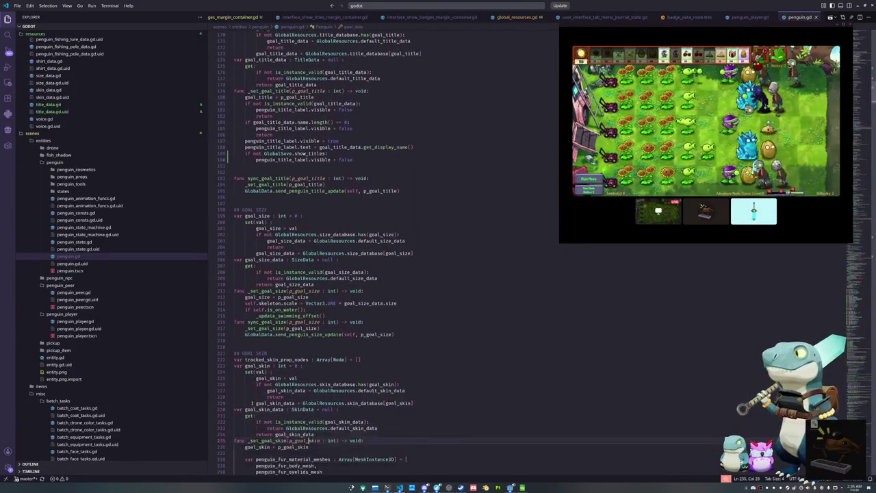
pyautogui.scroll(-15, 309, 440)
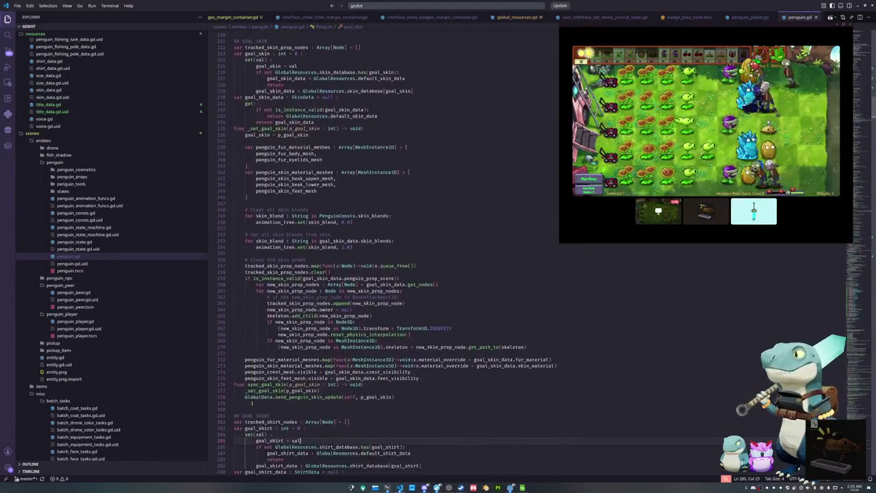
pyautogui.click(308, 440)
pyautogui.press('Down')
pyautogui.press('Down')
pyautogui.press('Down')
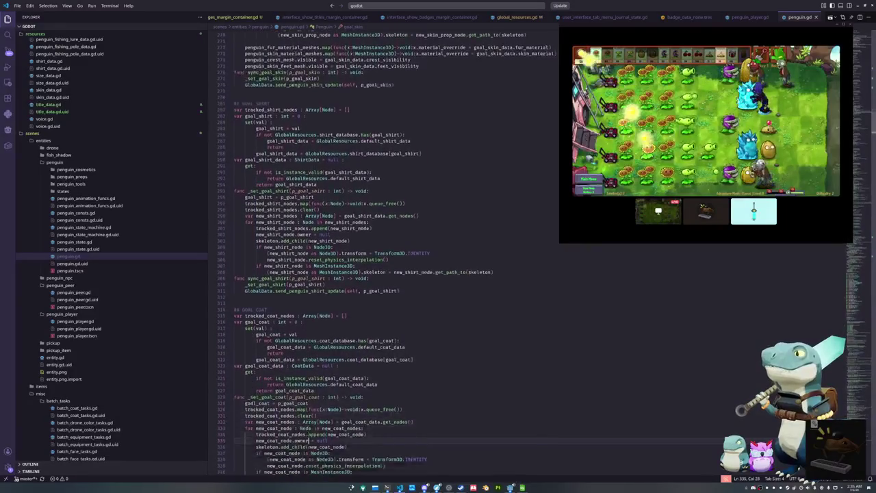
pyautogui.press('Down')
pyautogui.press('Down')
pyautogui.press('Down')
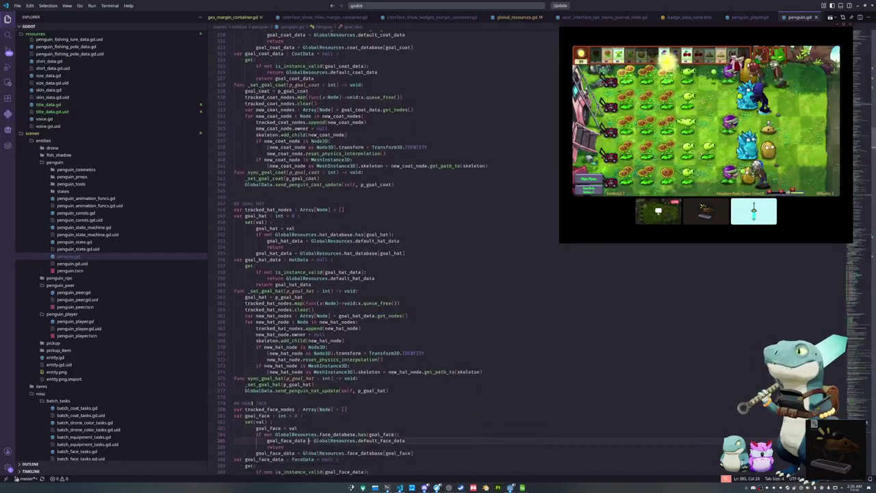
pyautogui.press('Down')
pyautogui.press('Down')
pyautogui.press('Down')
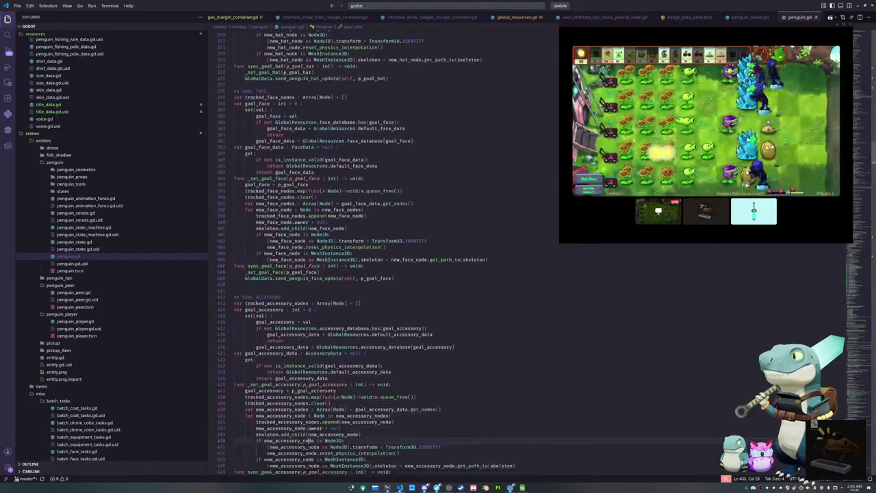
pyautogui.press('Down')
pyautogui.press('Down')
pyautogui.press('Down')
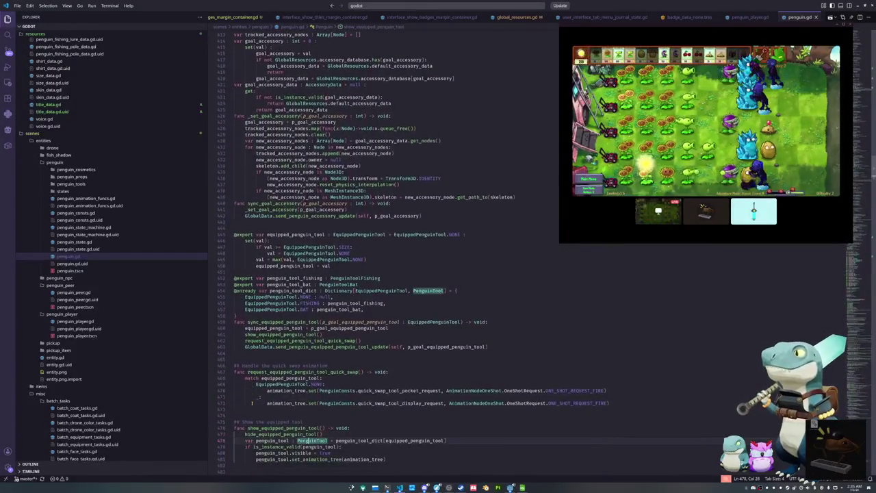
pyautogui.press('Down')
pyautogui.press('Down')
pyautogui.press('Down')
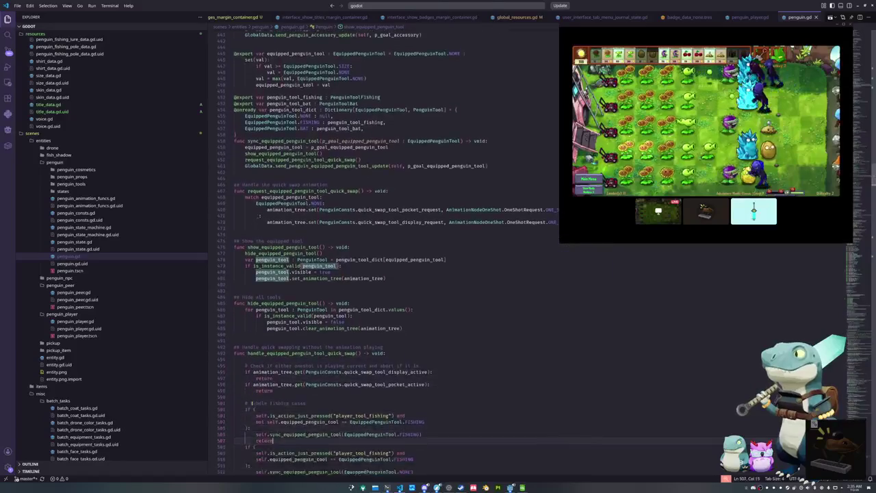
pyautogui.press('Down')
pyautogui.press('Down')
pyautogui.press('Down')
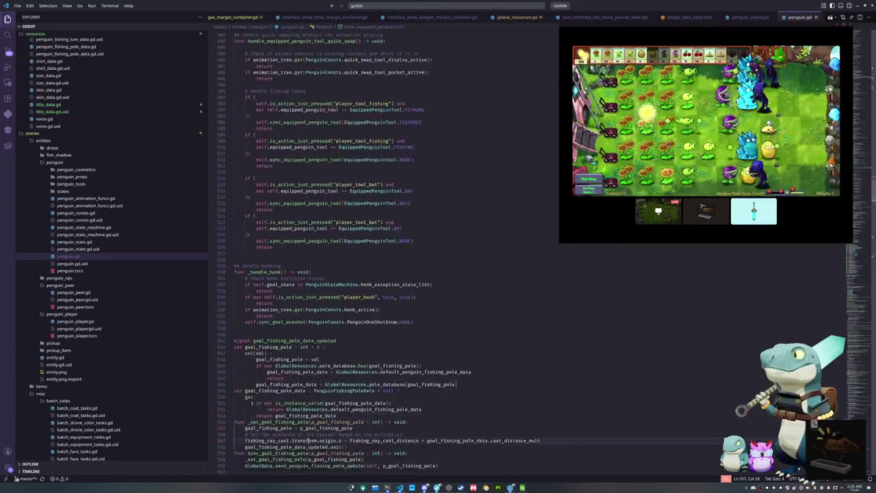
pyautogui.press('Down')
pyautogui.press('Down')
pyautogui.press('Down')
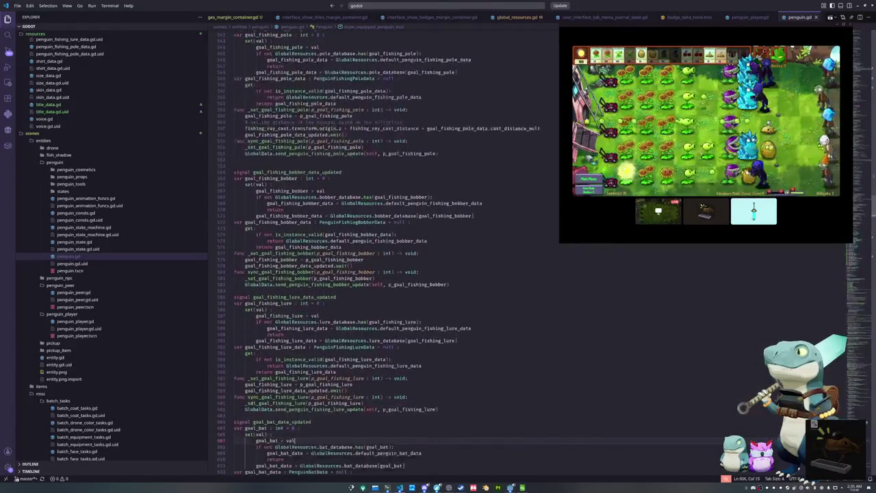
pyautogui.press('Down')
pyautogui.press('Down')
pyautogui.press('Down')
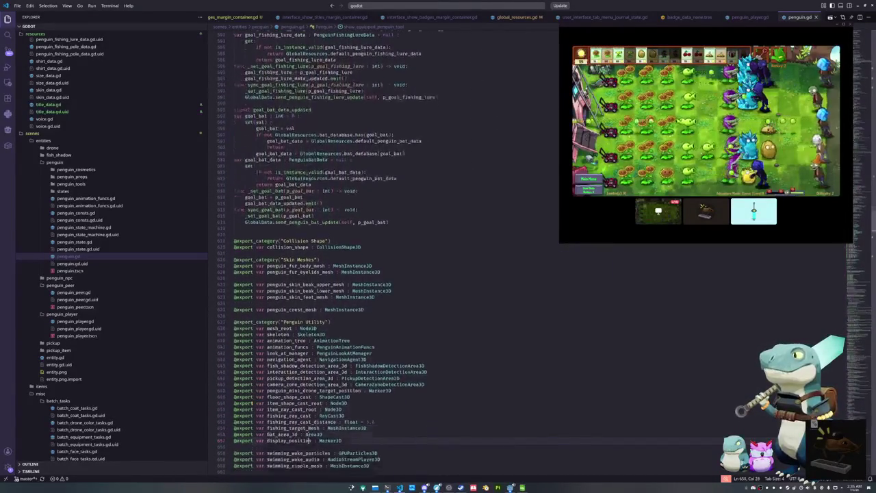
pyautogui.press('Up')
pyautogui.press('Up')
pyautogui.press('Up')
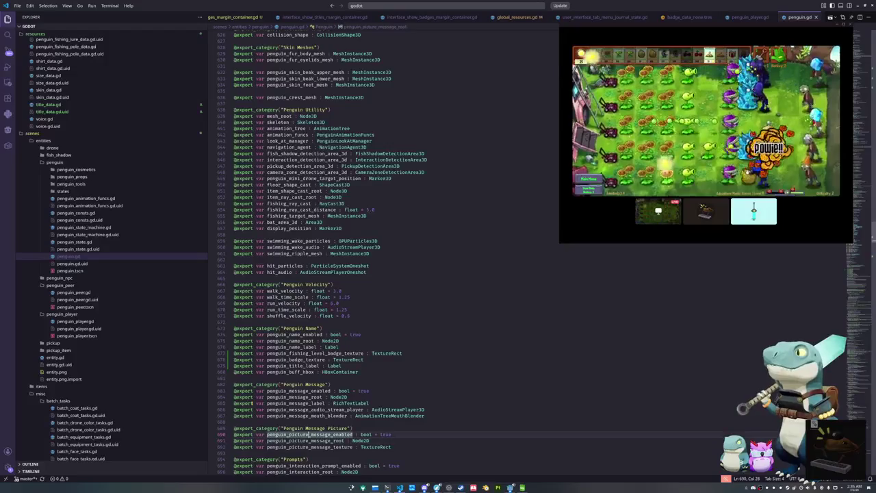
pyautogui.press('Down')
pyautogui.press('Down')
pyautogui.press('Down')
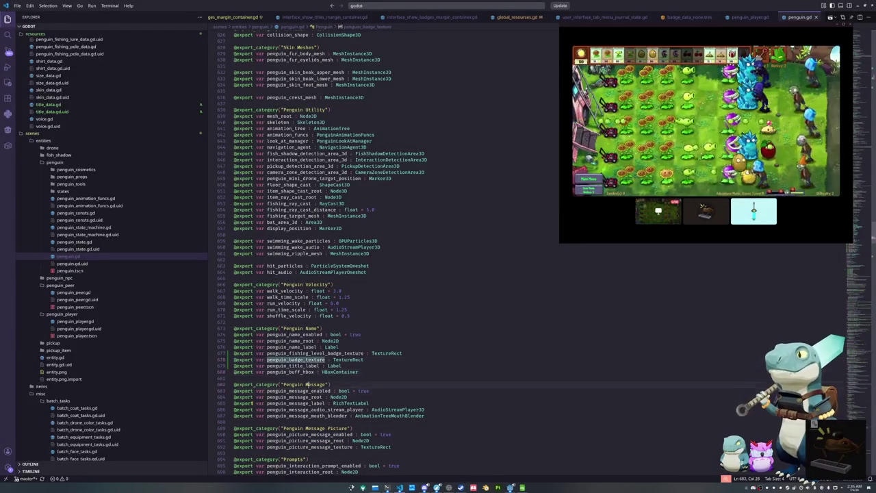
pyautogui.press('Down')
pyautogui.press('Down')
pyautogui.press('Down')
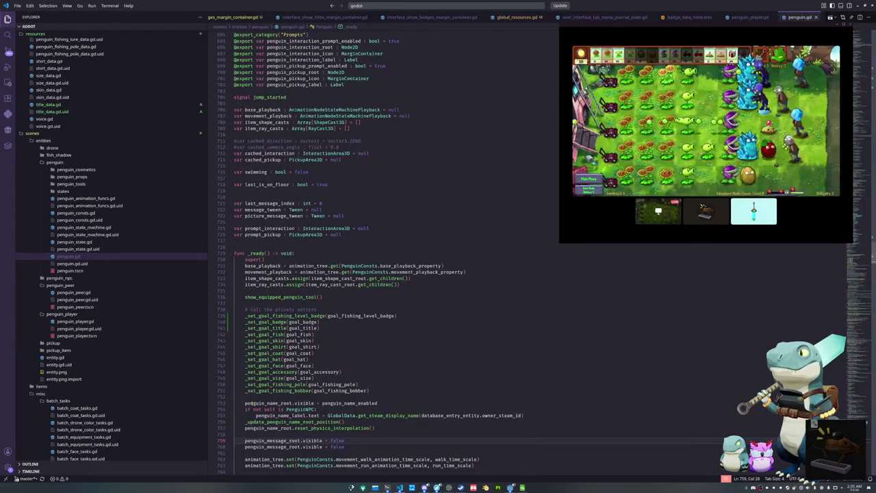
pyautogui.press('Down')
pyautogui.press('Down')
pyautogui.press('Down')
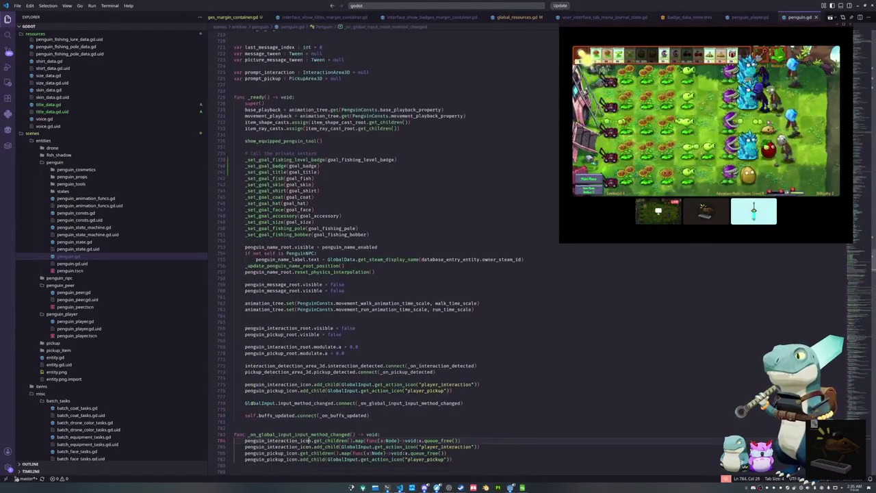
pyautogui.press('Up')
pyautogui.press('Up')
pyautogui.press('Up')
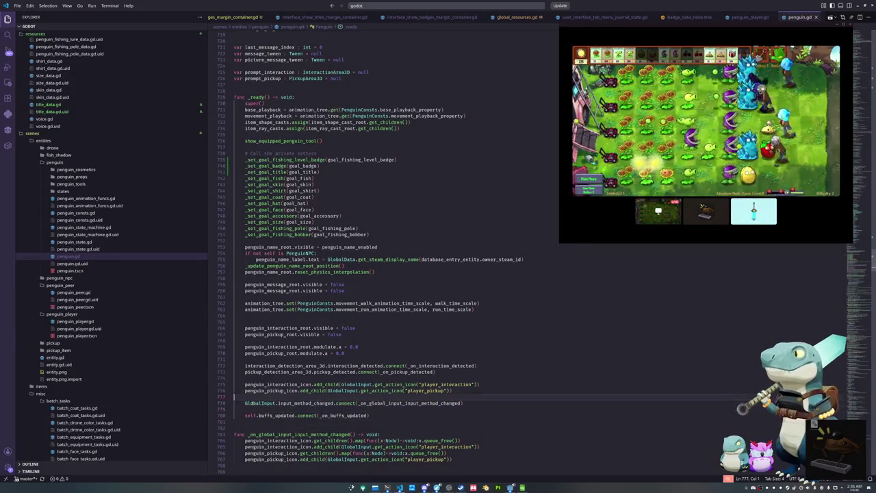
pyautogui.press('Up')
pyautogui.press('Up')
pyautogui.press('Up')
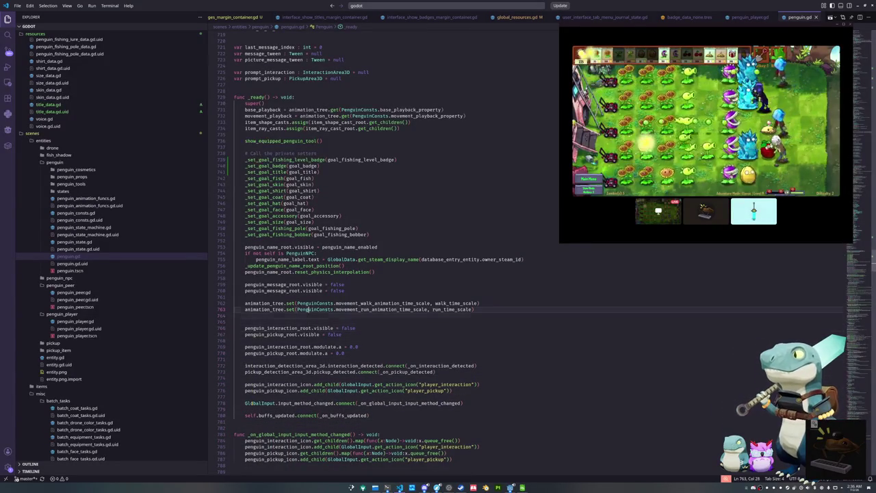
pyautogui.press('Up')
pyautogui.press('Up')
pyautogui.press('Up')
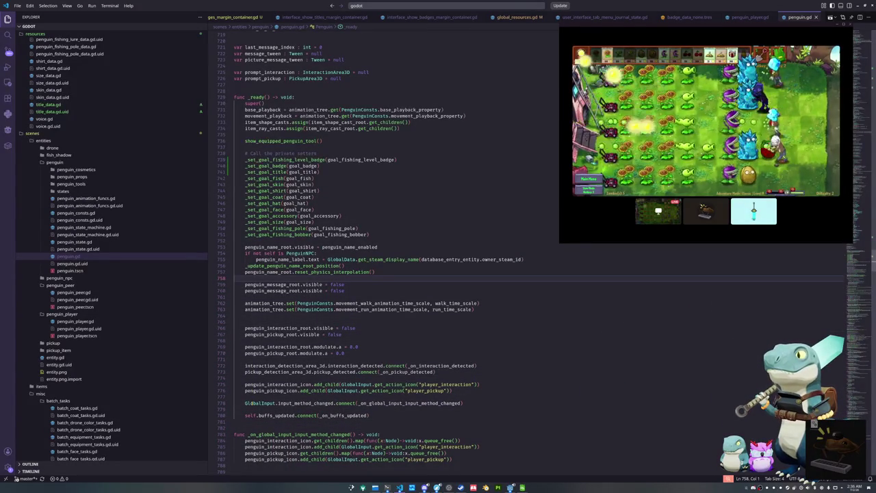
pyautogui.hotkey('ctrl', 'f')
pyautogui.write('show_')
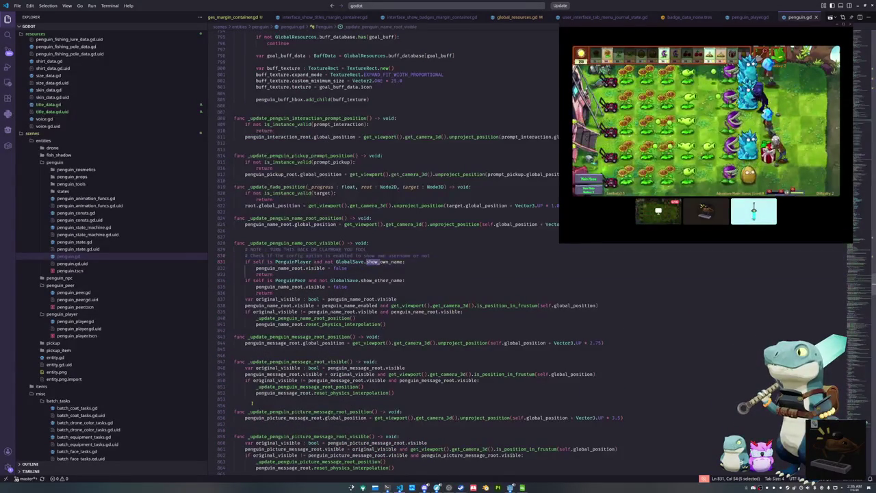
pyautogui.write('own')
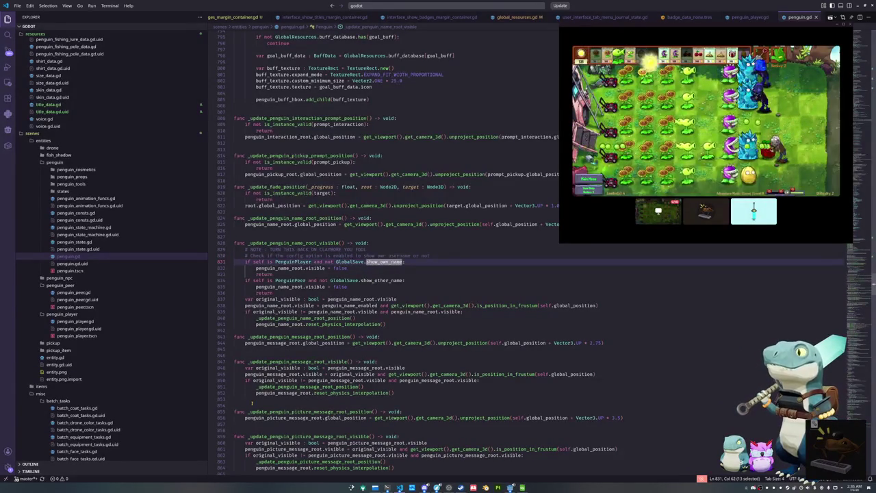
pyautogui.doubleClick(295, 243)
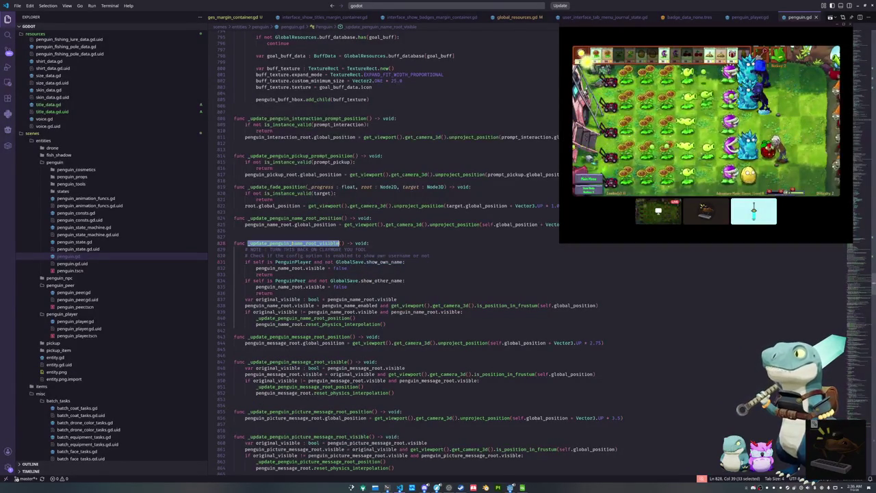
pyautogui.click(296, 238)
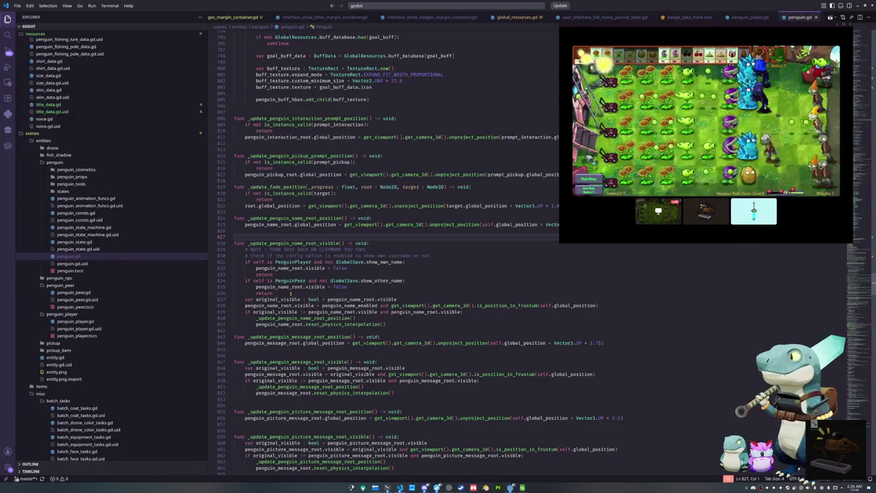
pyautogui.scroll(5, 291, 293)
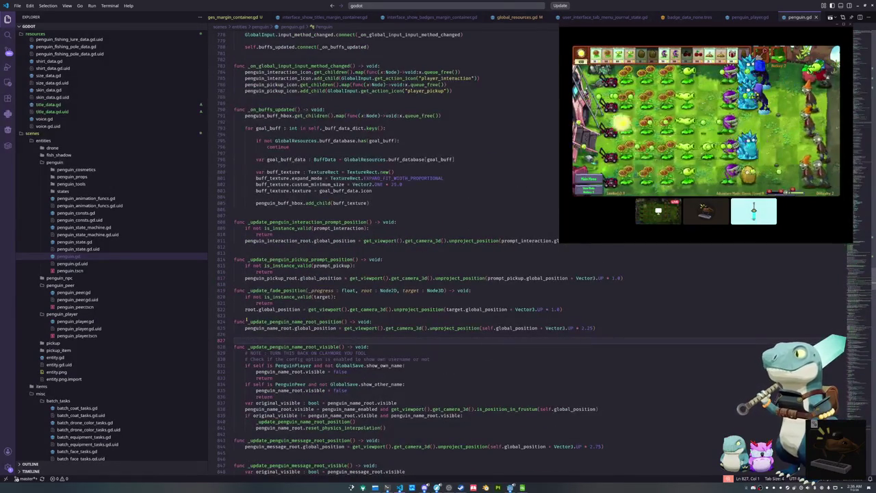
pyautogui.scroll(-3, 246, 321)
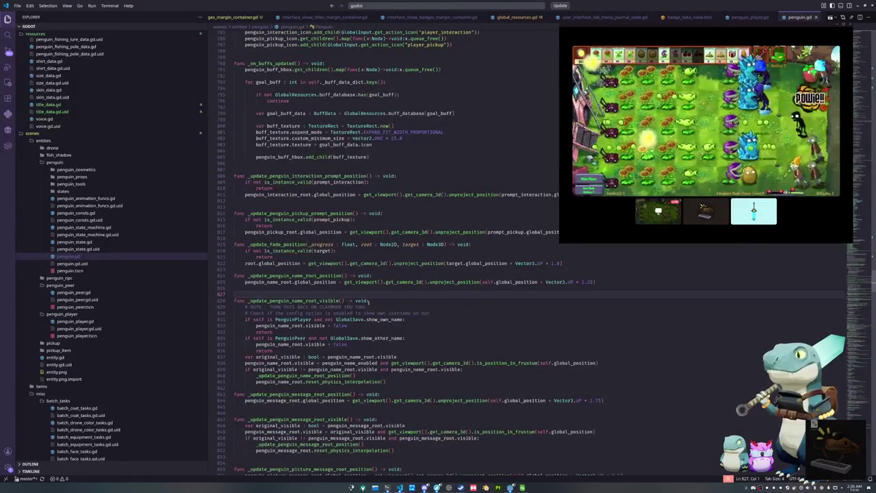
pyautogui.click(376, 301)
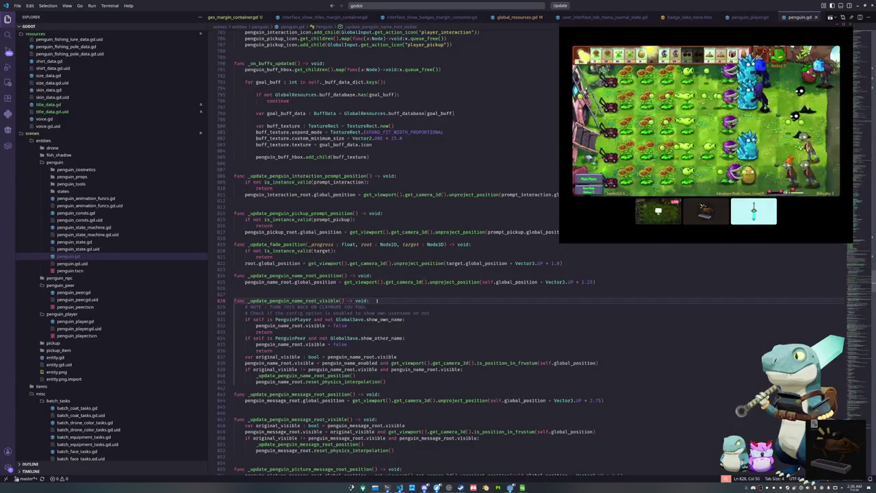
pyautogui.press('Return')
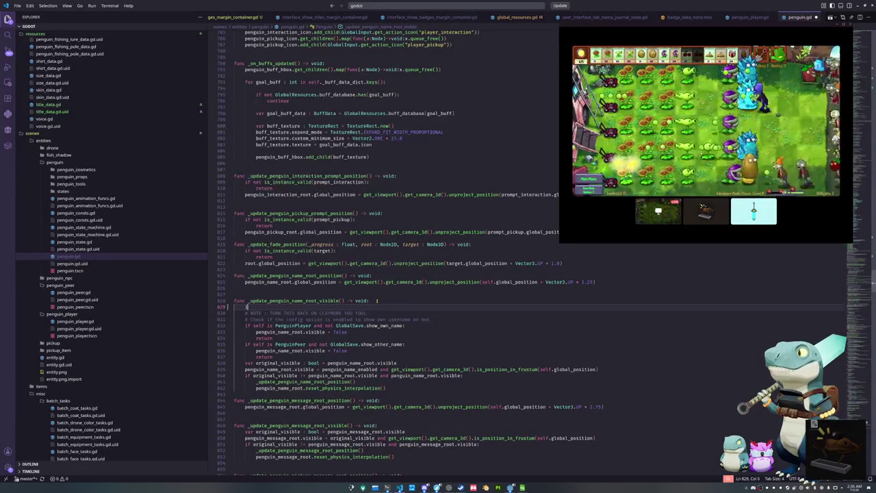
pyautogui.write('if ')
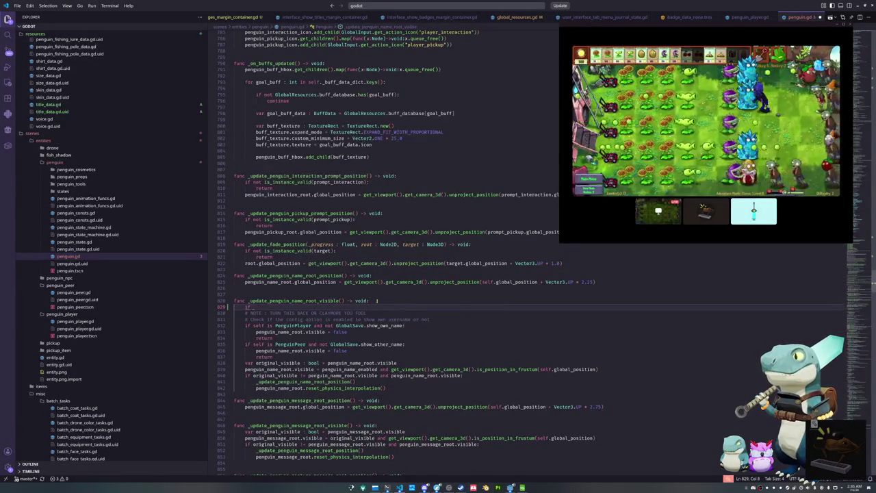
pyautogui.write('GlobalSave.show')
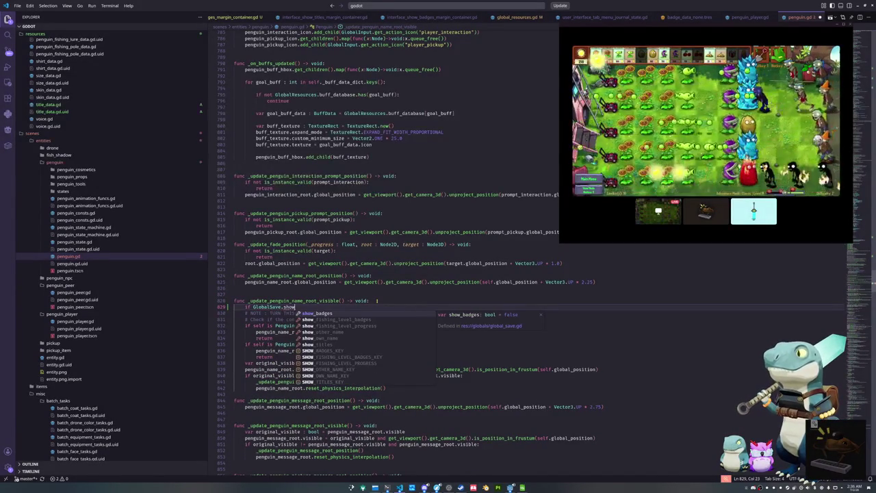
pyautogui.press('Return')
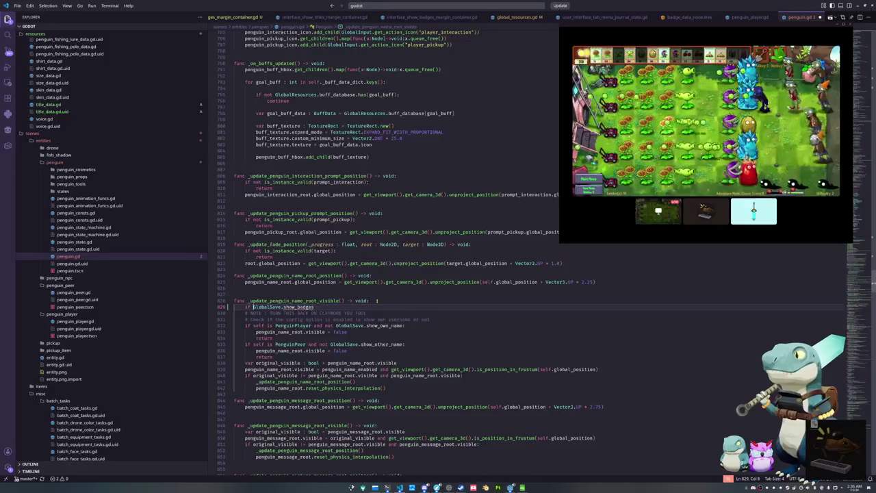
pyautogui.write('not ')
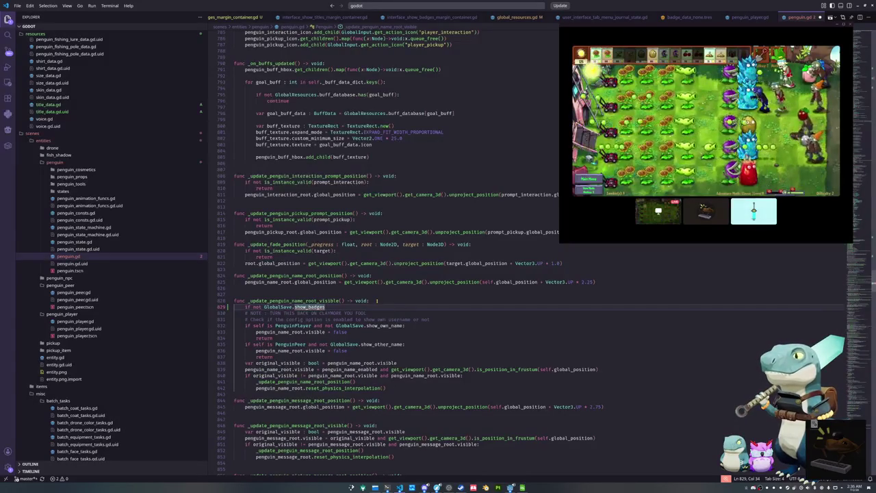
pyautogui.write(':')
pyautogui.press('Return')
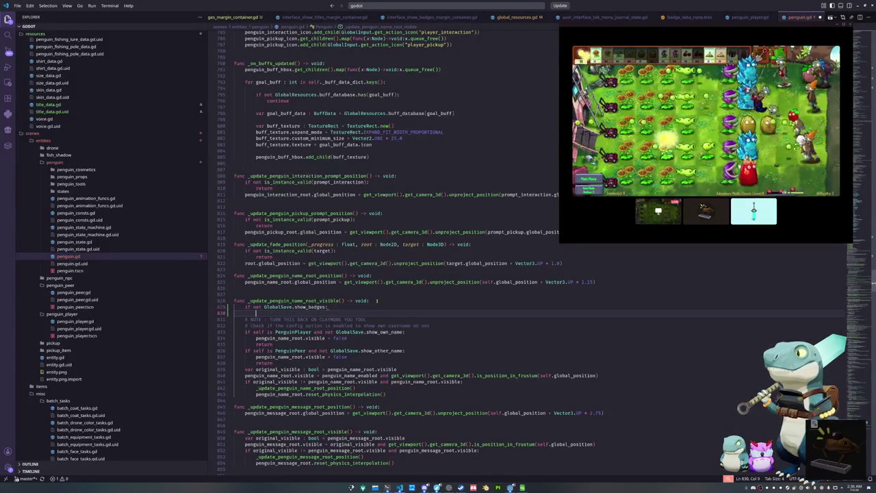
pyautogui.hotkey('shift', 'Up')
pyautogui.press('BackSpace')
pyautogui.press('BackSpace')
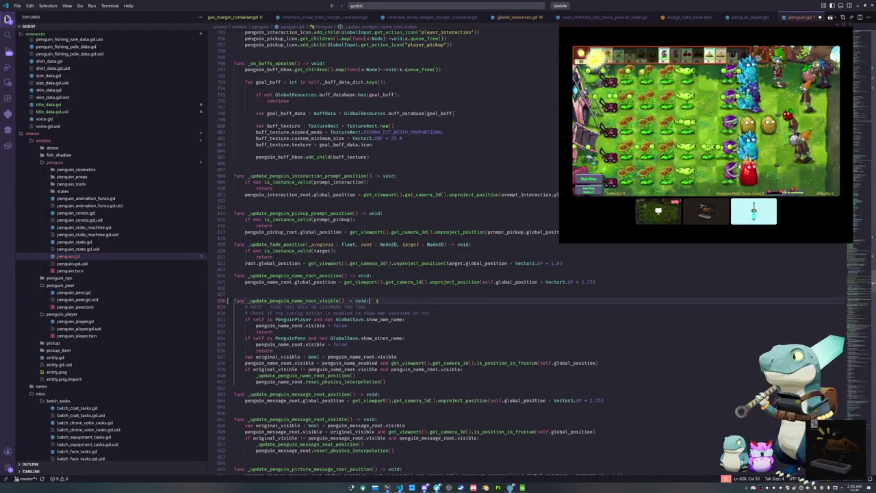
pyautogui.scroll(20, 438, 253)
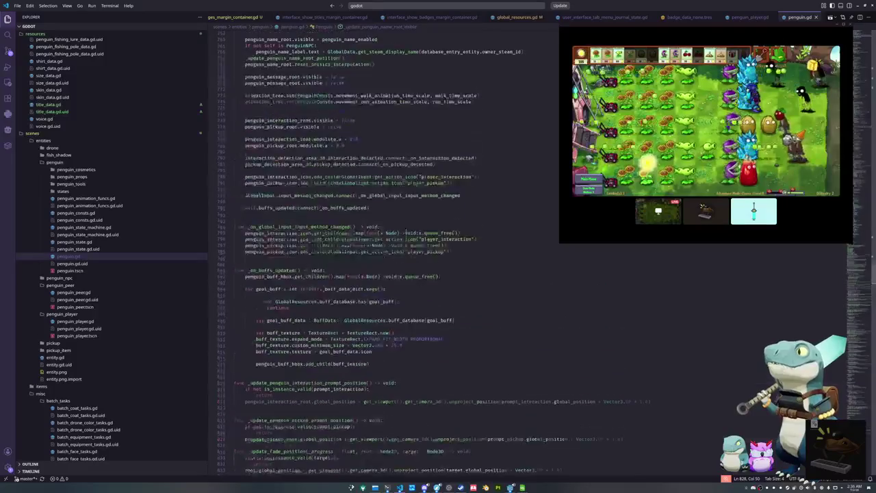
# In _ready, add GlobalSave.pref_updated.connect(_on_pref_updated) below the buffs_updated connection
pyautogui.scroll(-5, 253, 339)
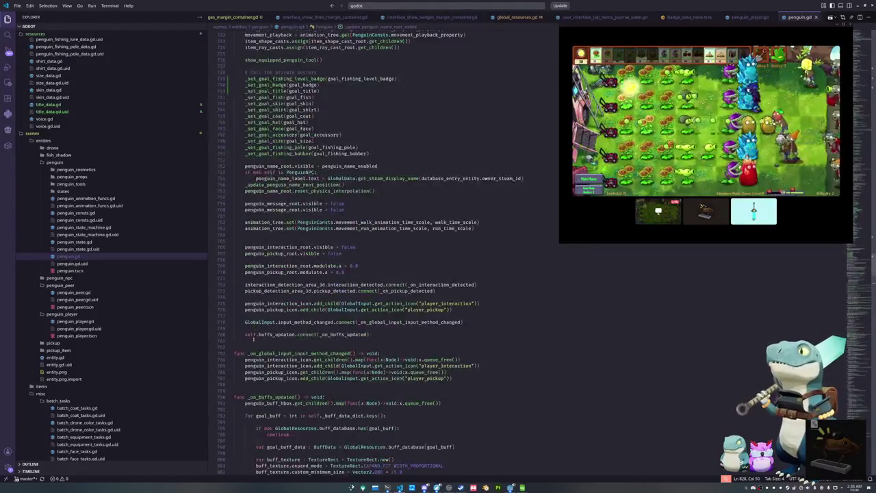
pyautogui.click(253, 340)
pyautogui.press('Return')
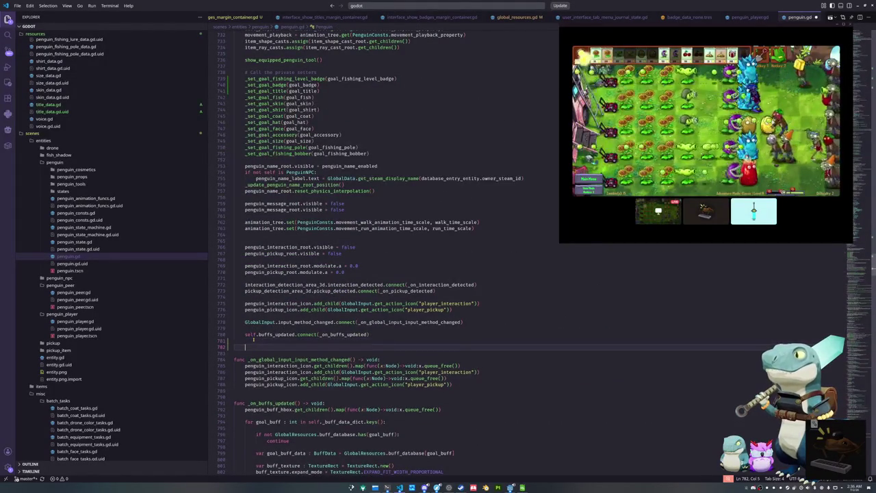
pyautogui.write('GlobalSave.prefs')
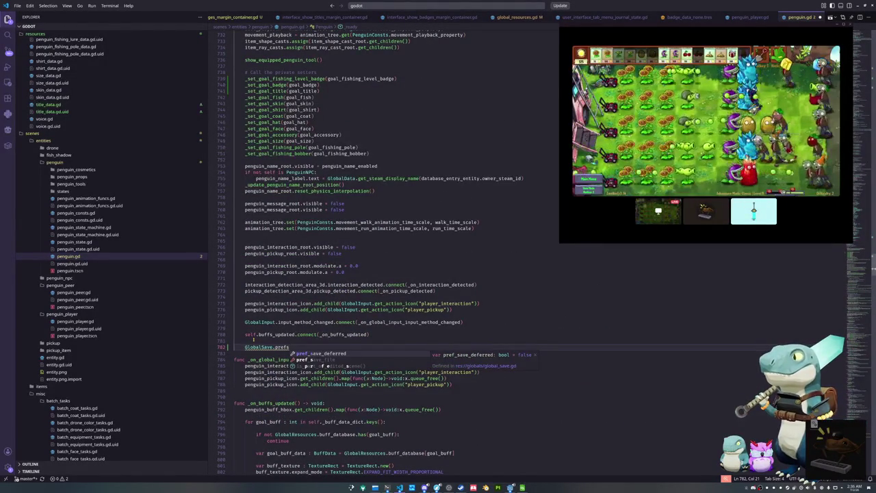
pyautogui.press('BackSpace')
pyautogui.write('_u')
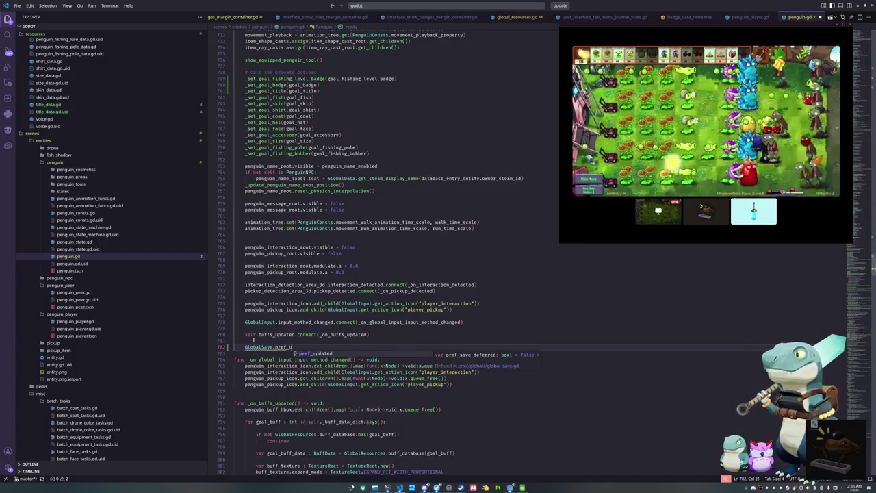
pyautogui.write('pdated.connect(')
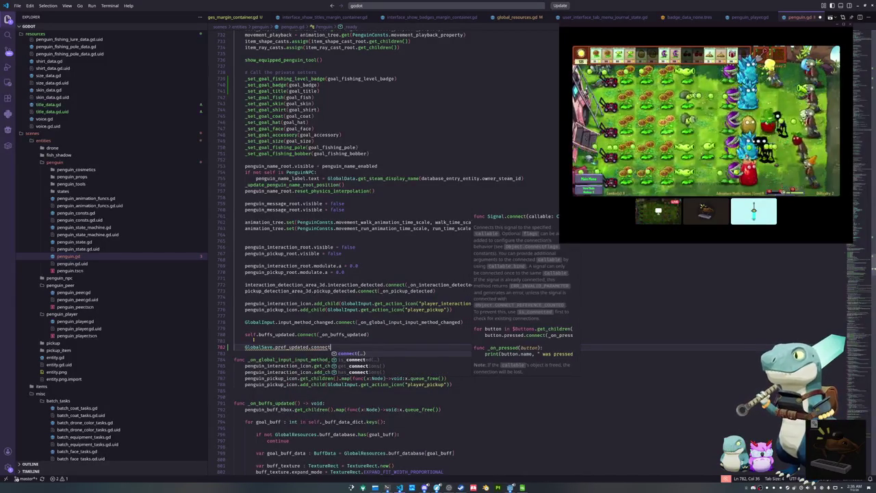
pyautogui.write('_on_pref_update')
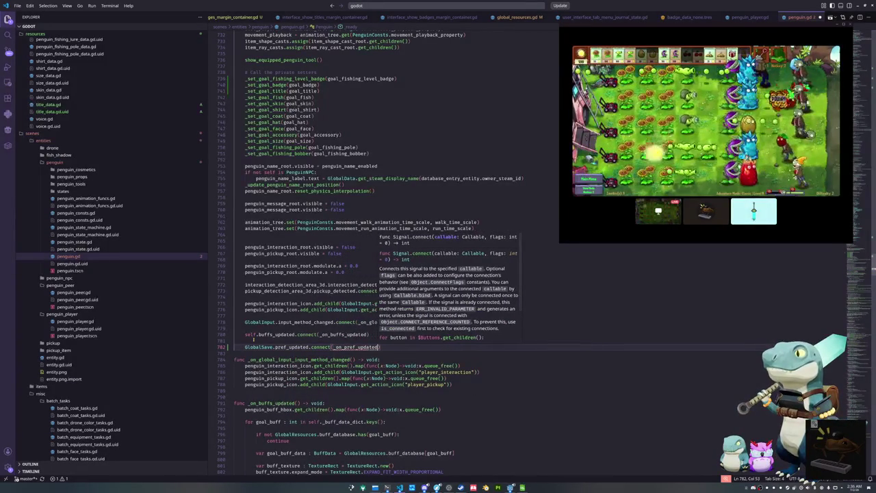
pyautogui.write('d')
pyautogui.press('End')
pyautogui.press('Return')
pyautogui.press('Return')
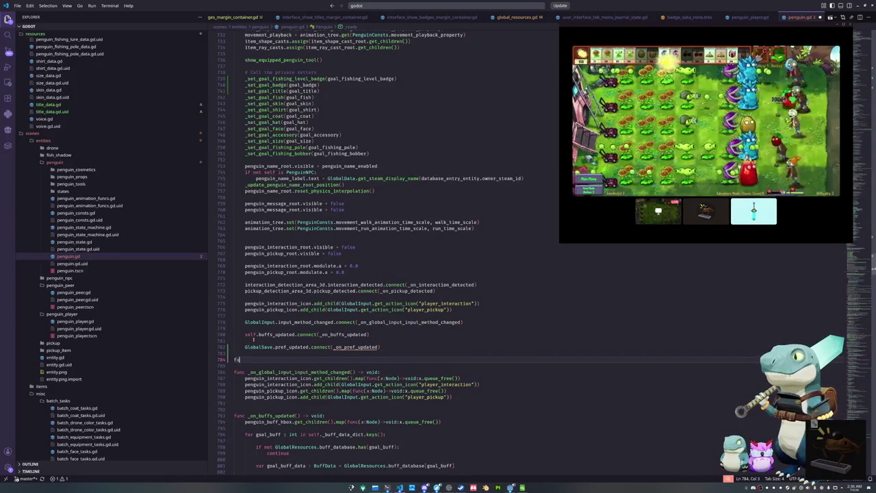
# Define func _on_pref_updated() -> void: and paste the three badge and title setter calls into it
pyautogui.write('nc _on_pre')
pyautogui.write('f_updated() ->')
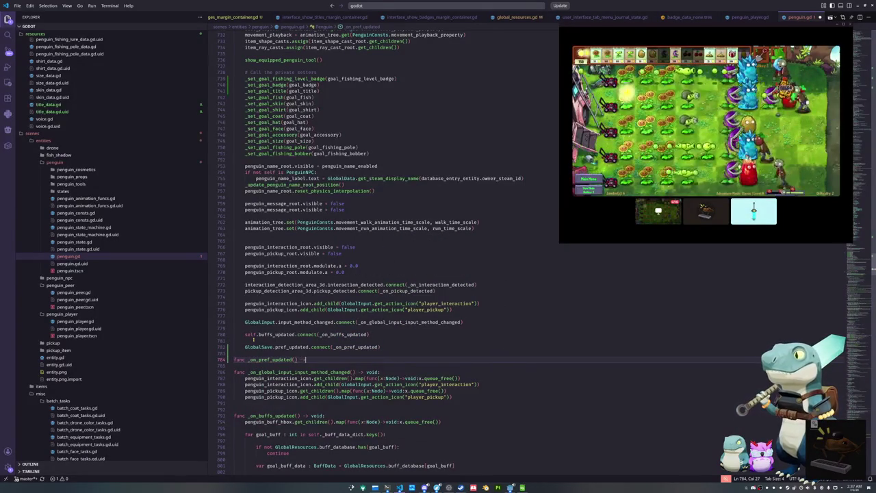
pyautogui.write(' void:')
pyautogui.press('Return')
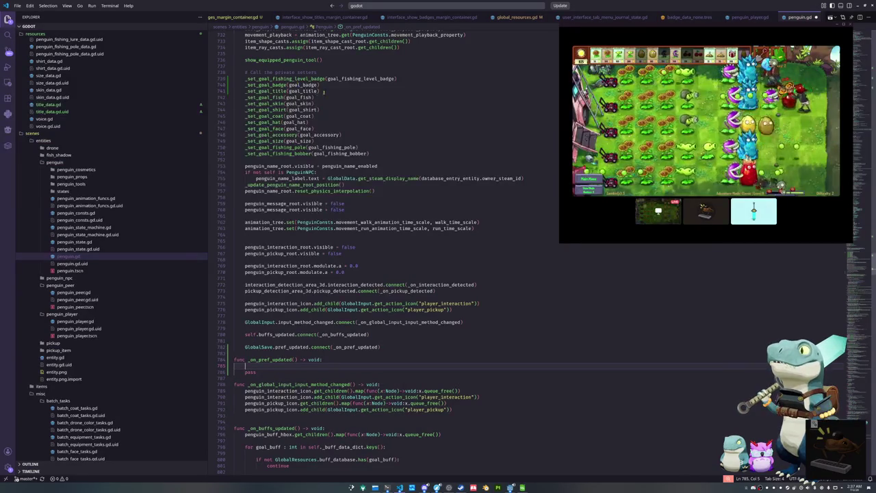
pyautogui.moveTo(324, 91); pyautogui.dragTo(239, 79)
pyautogui.hotkey('ctrl', 'c')
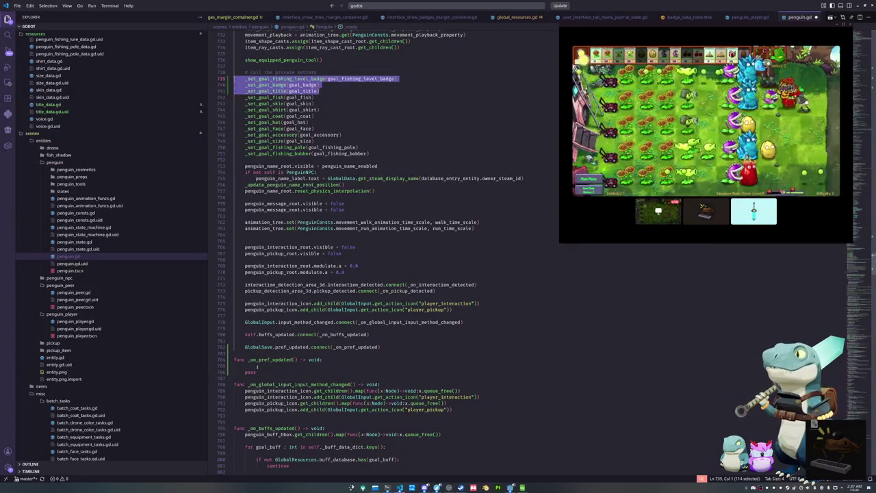
pyautogui.click(257, 367)
pyautogui.hotkey('ctrl', 'v')
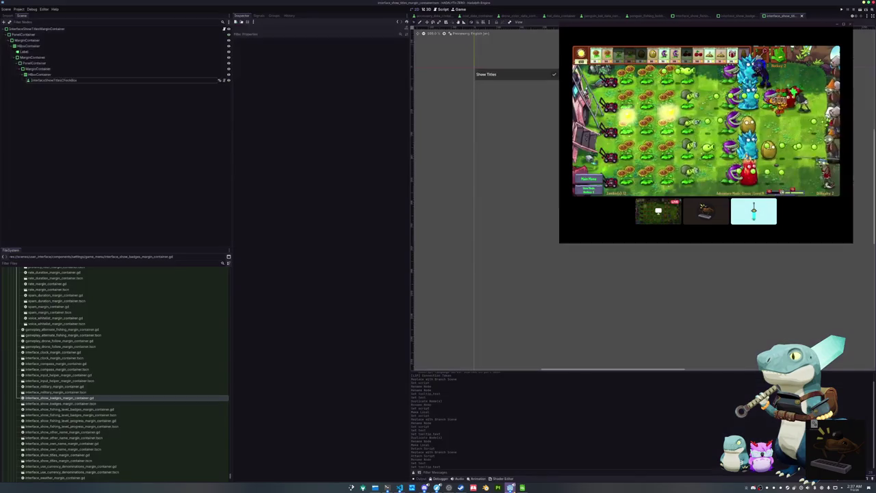
# Start the game and browse the Game settings checkbox list from the pause menu
pyautogui.click(510, 488)
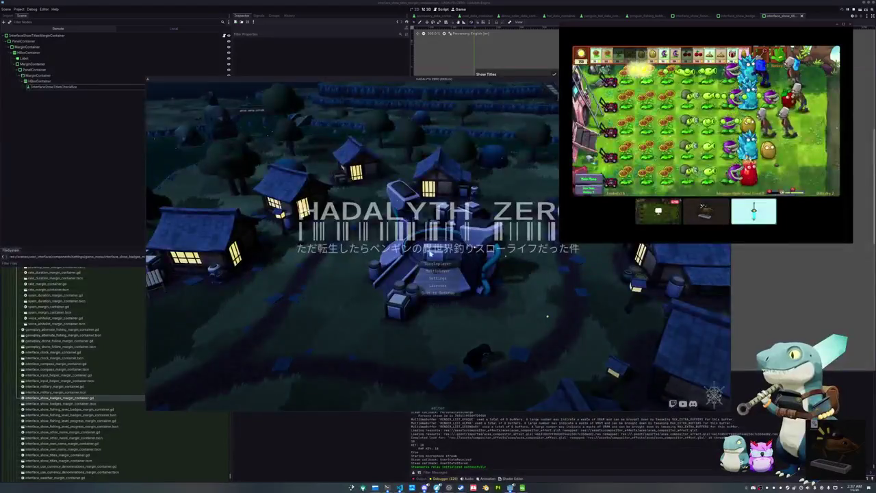
pyautogui.click(429, 264)
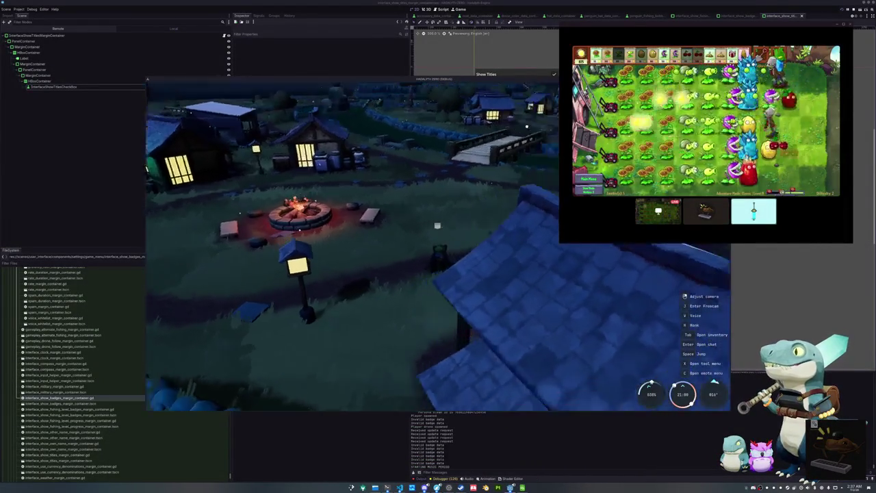
pyautogui.press('Escape')
pyautogui.click(438, 242)
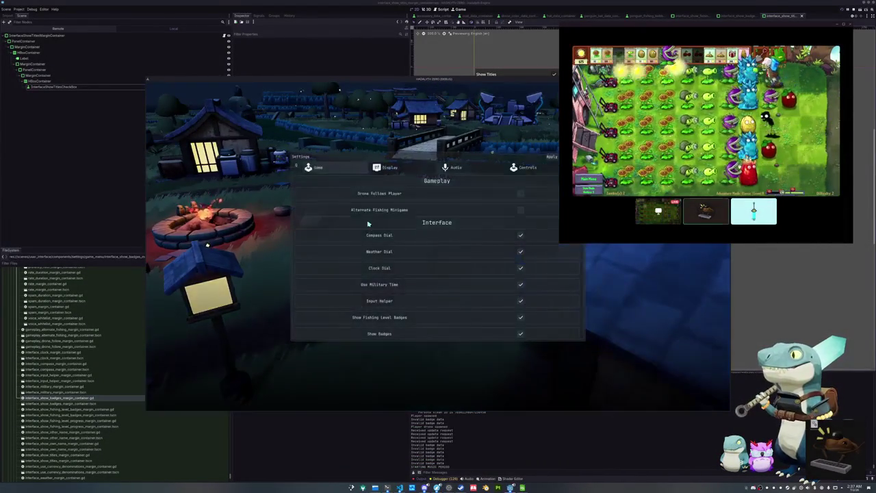
pyautogui.click(318, 167)
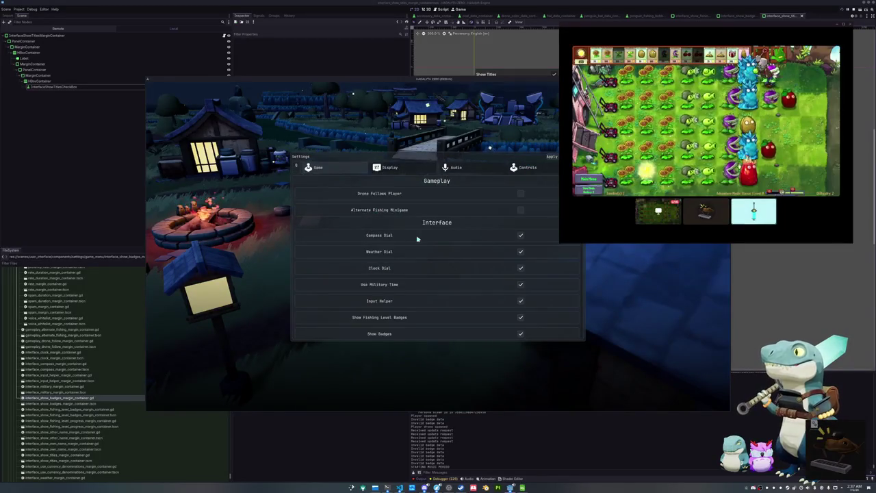
pyautogui.scroll(-5, 438, 247)
pyautogui.scroll(-1, 464, 265)
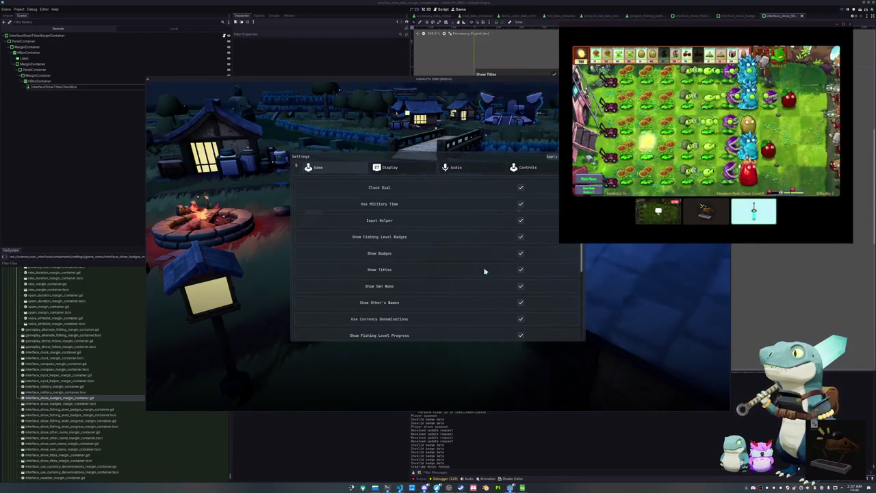
pyautogui.scroll(-2, 486, 281)
pyautogui.scroll(1, 486, 286)
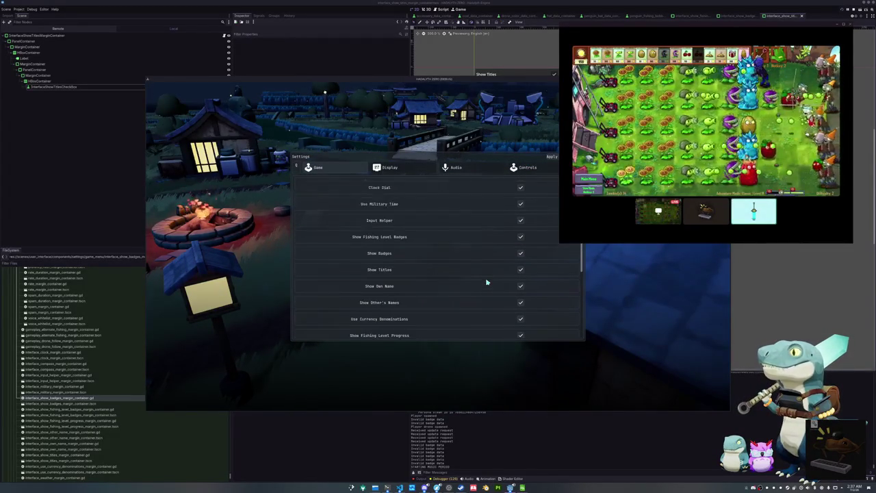
pyautogui.scroll(1, 504, 262)
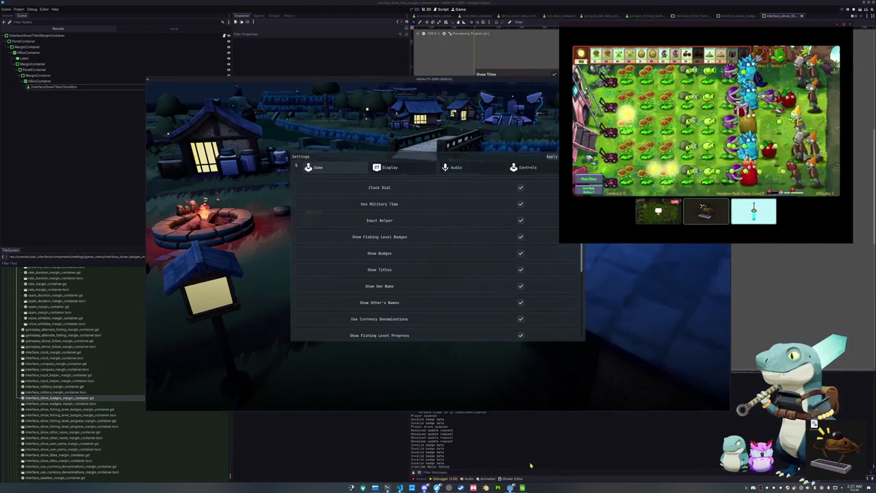
# Check the Show Titles row in the translations spreadsheet, then rerun the project with F5 after reimport
pyautogui.click(522, 487)
pyautogui.click(479, 310)
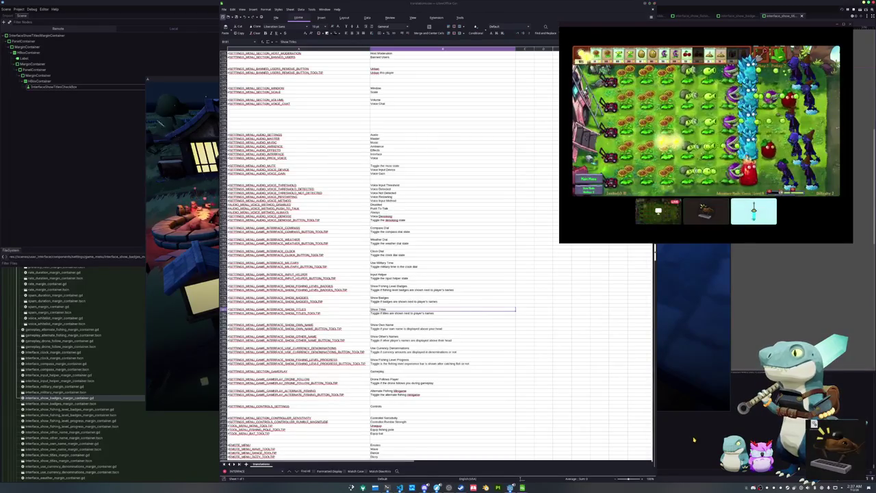
pyautogui.hotkey('alt', 'Tab')
pyautogui.hotkey('alt', 'Tab')
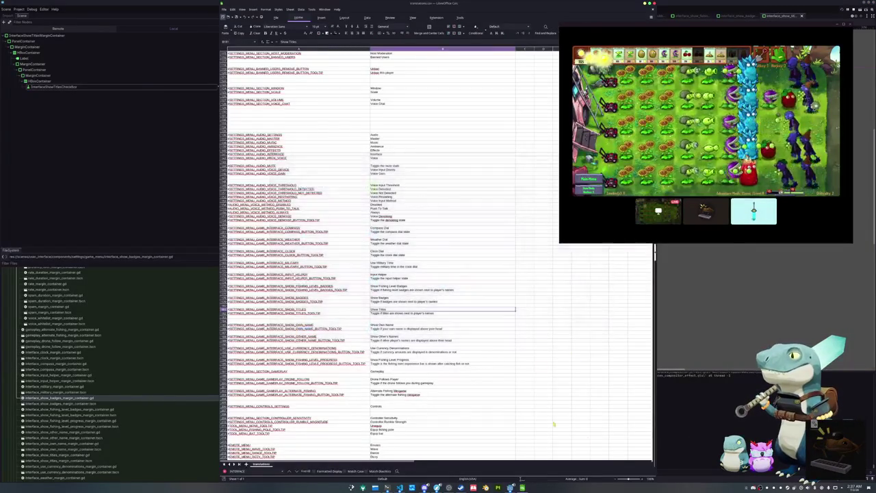
pyautogui.hotkey('alt', 'Tab')
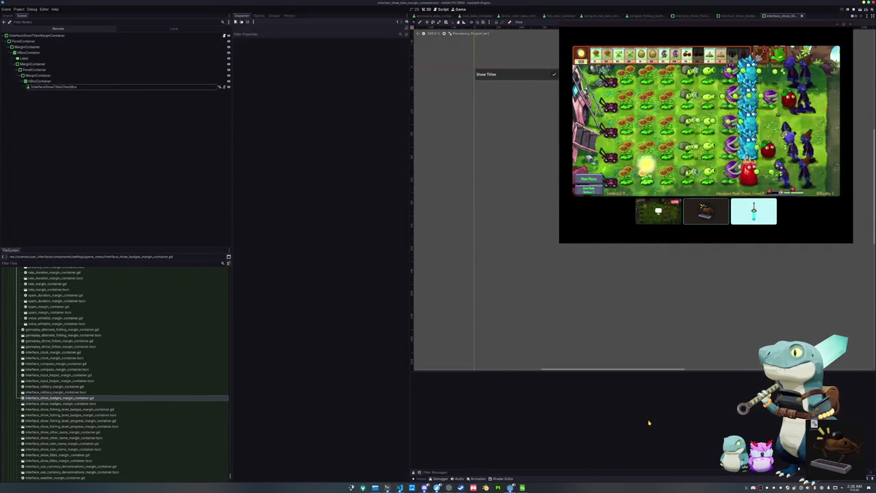
pyautogui.press('F5')
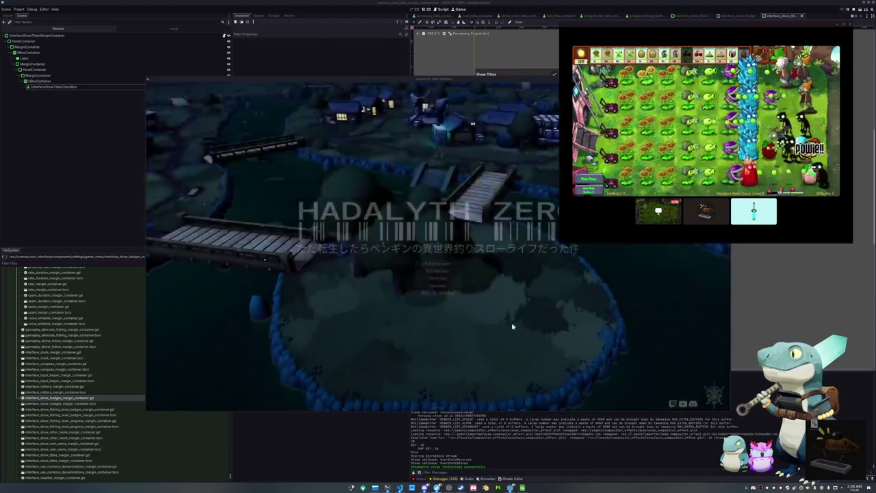
# Start playing from the title menu and open the settings from the pause menu
pyautogui.click(450, 287)
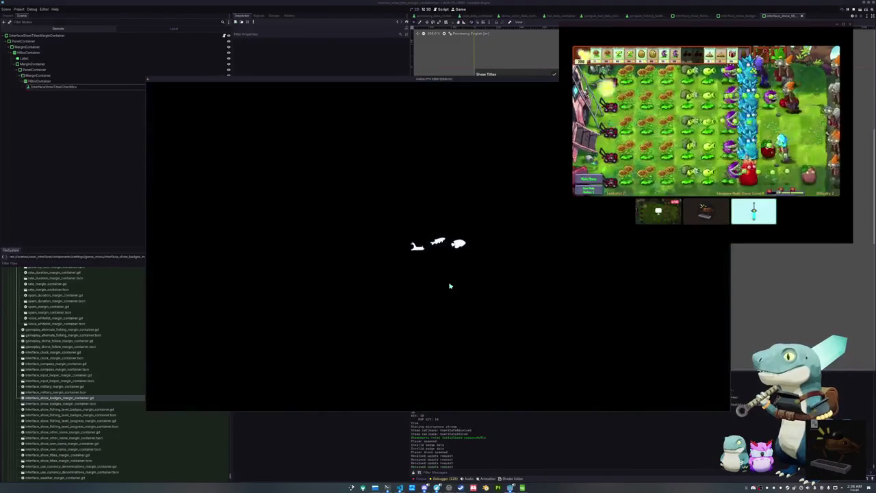
pyautogui.press('Tab')
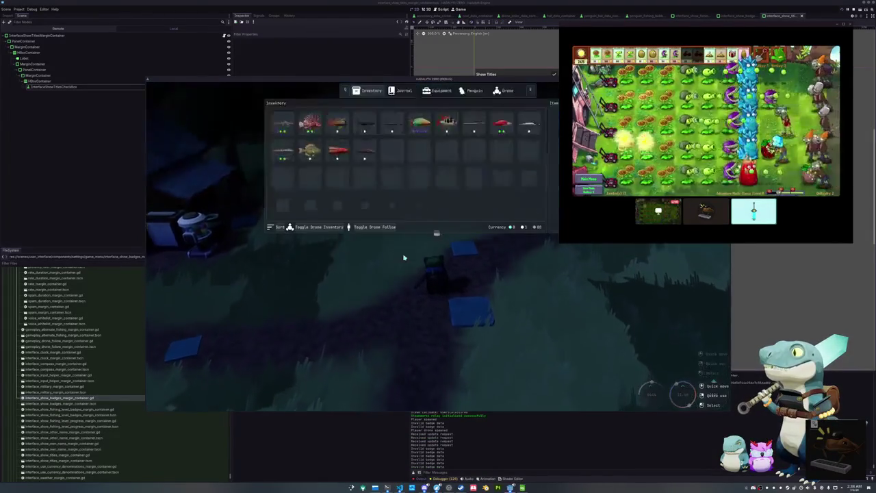
pyautogui.press('Tab')
pyautogui.press('Escape')
pyautogui.click(431, 241)
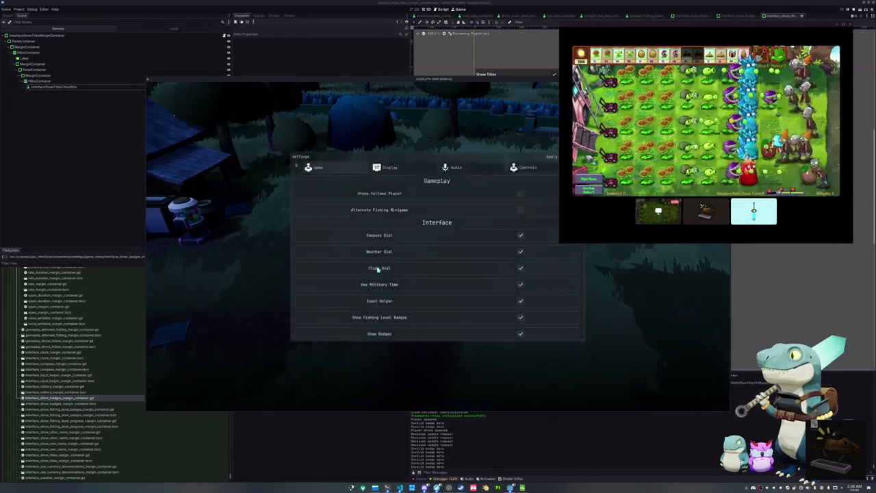
pyautogui.scroll(-3, 415, 256)
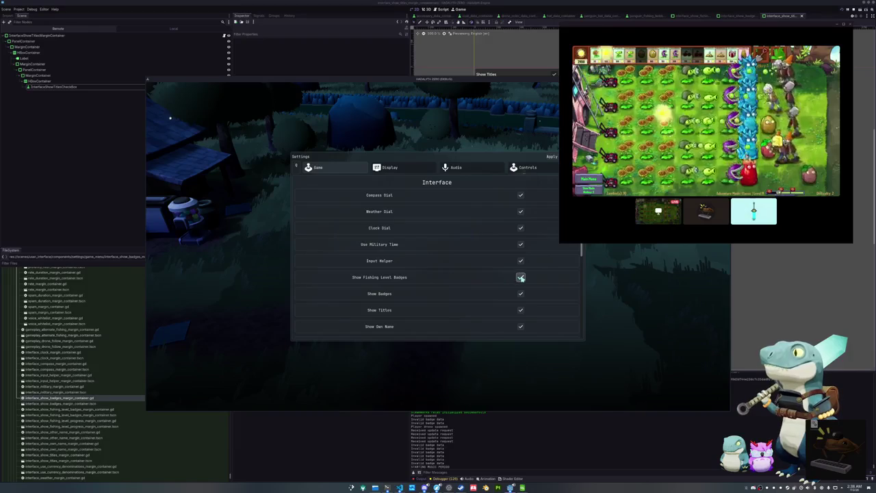
pyautogui.press('Escape')
pyautogui.press('Escape')
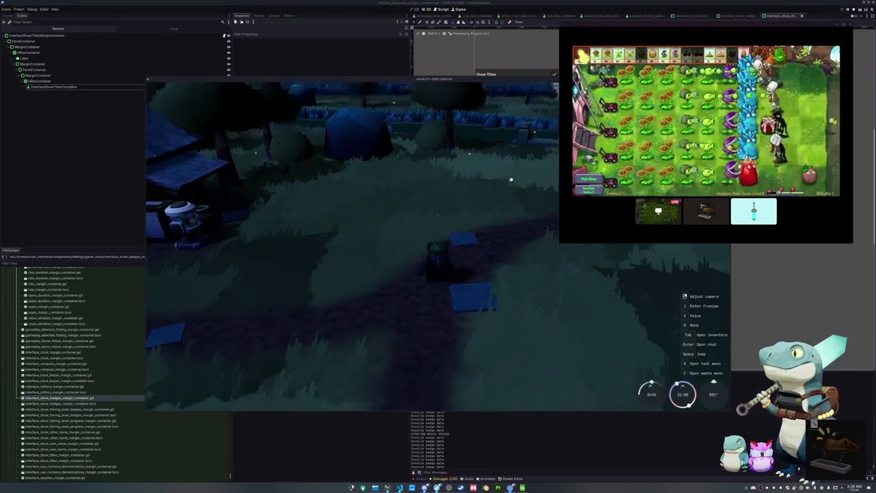
# Scroll to the Interface toggles and switch Show Fishing Level Badges
pyautogui.press('Tab')
pyautogui.press('Escape')
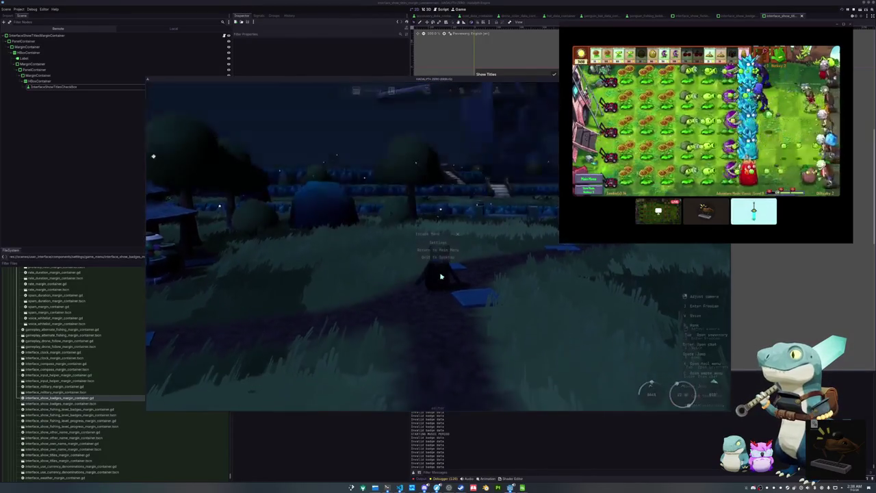
pyautogui.click(438, 243)
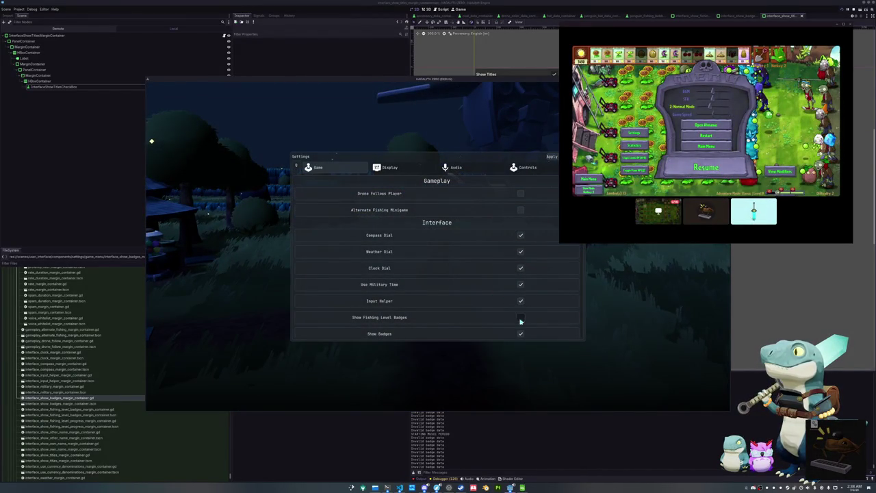
pyautogui.scroll(-2, 469, 315)
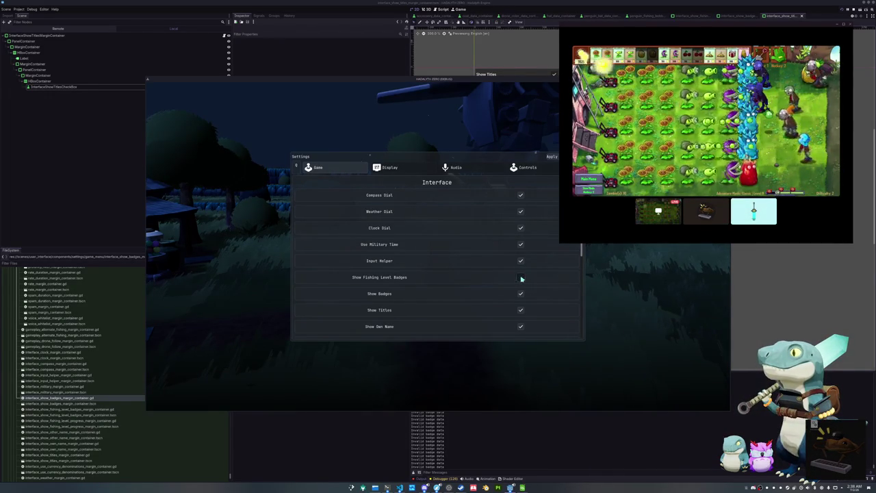
pyautogui.scroll(-1, 511, 294)
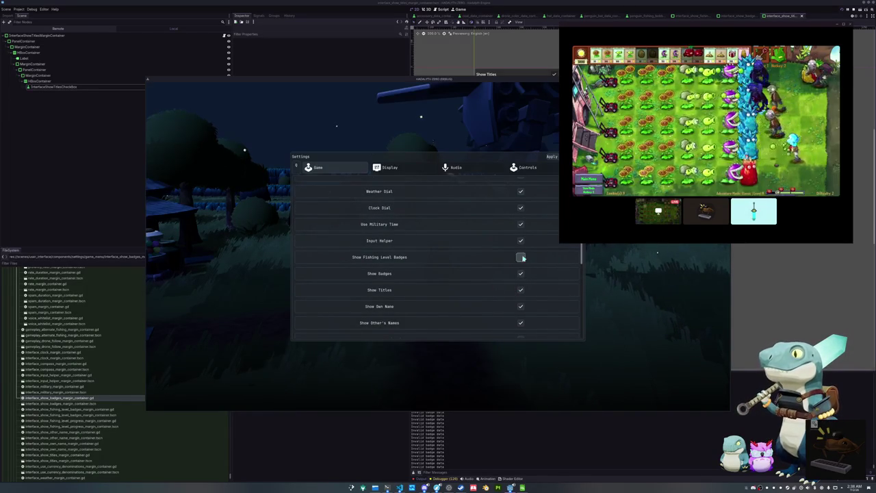
pyautogui.click(521, 257)
pyautogui.press('Escape')
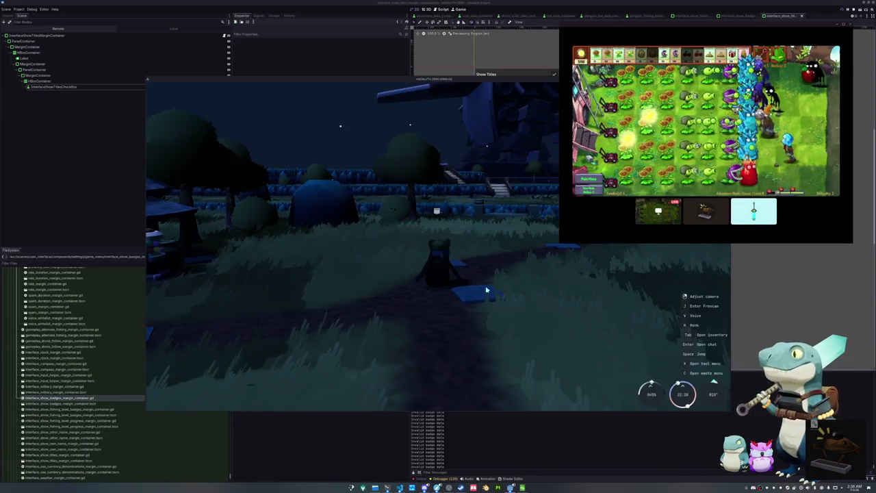
# Close and reopen the pause menu and settings to check the badge toggle in play
pyautogui.press('Escape')
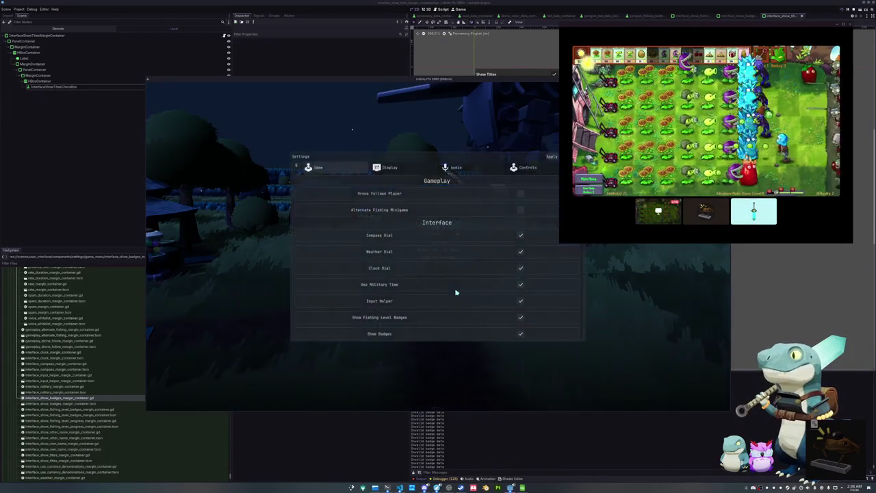
pyautogui.press('Escape')
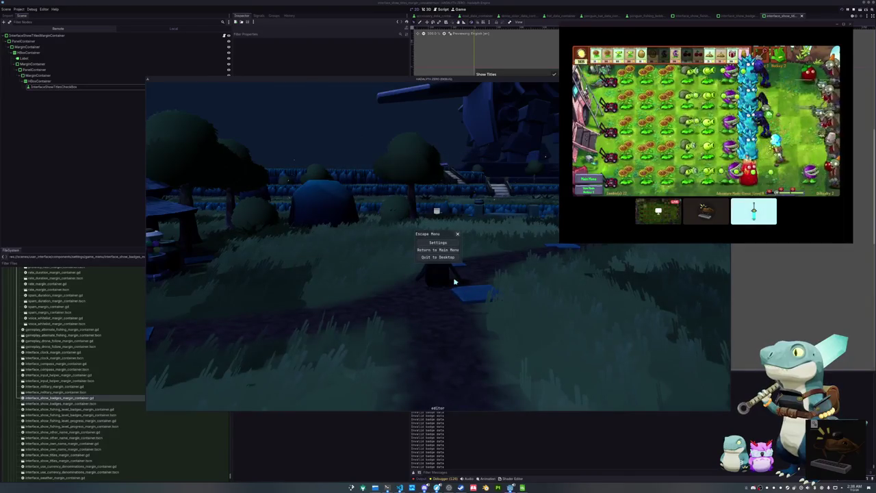
pyautogui.click(458, 235)
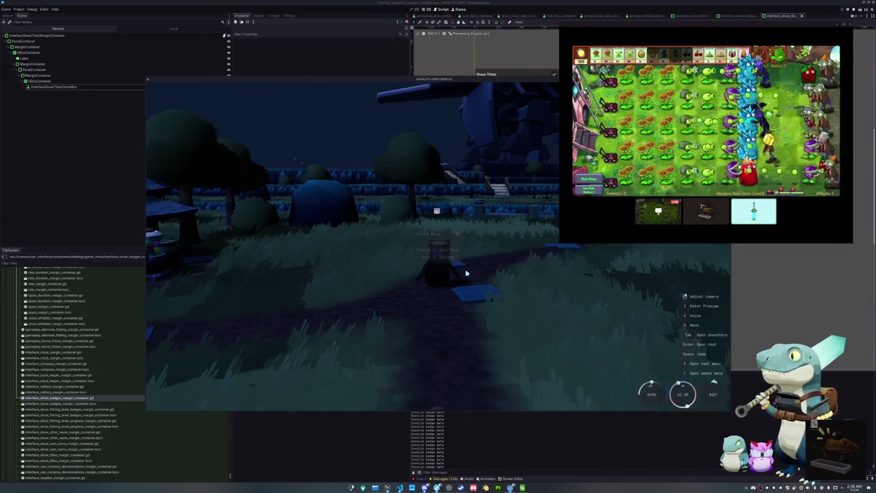
pyautogui.press('Escape')
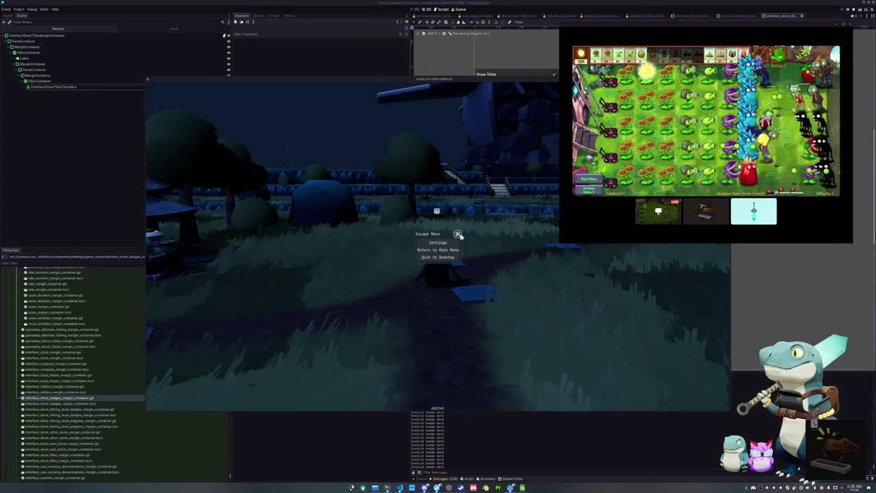
pyautogui.click(454, 244)
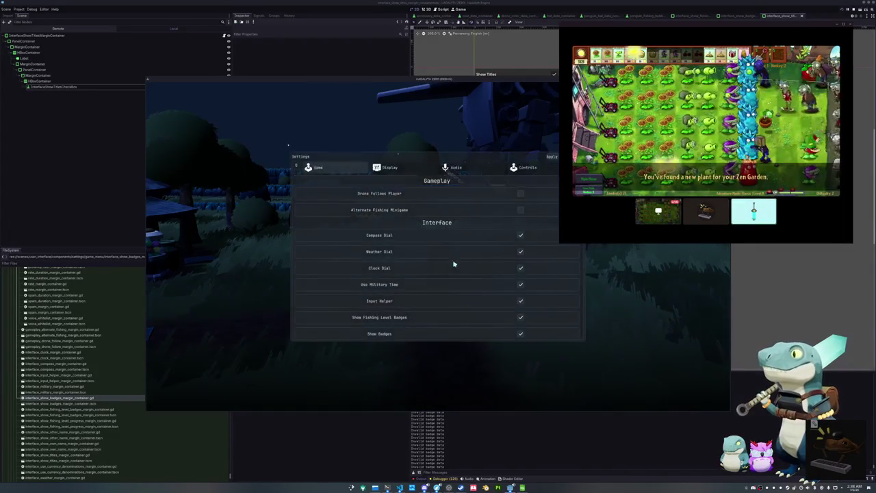
pyautogui.press('Escape')
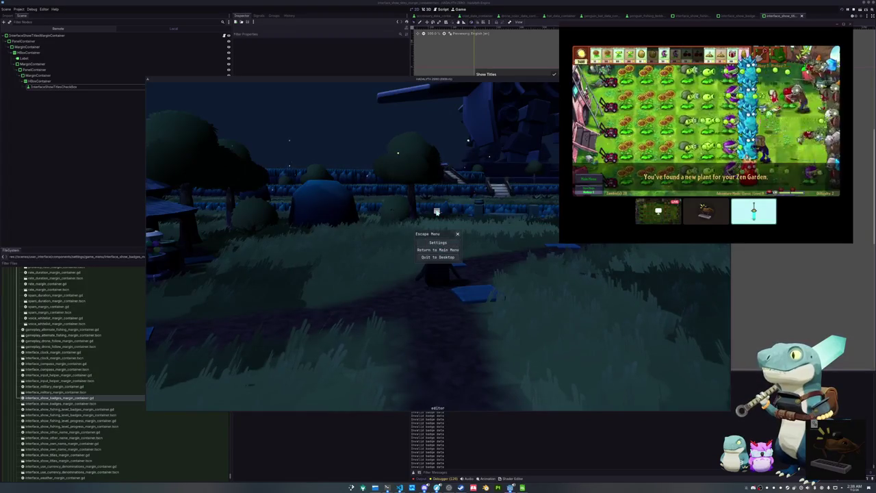
pyautogui.press('Escape')
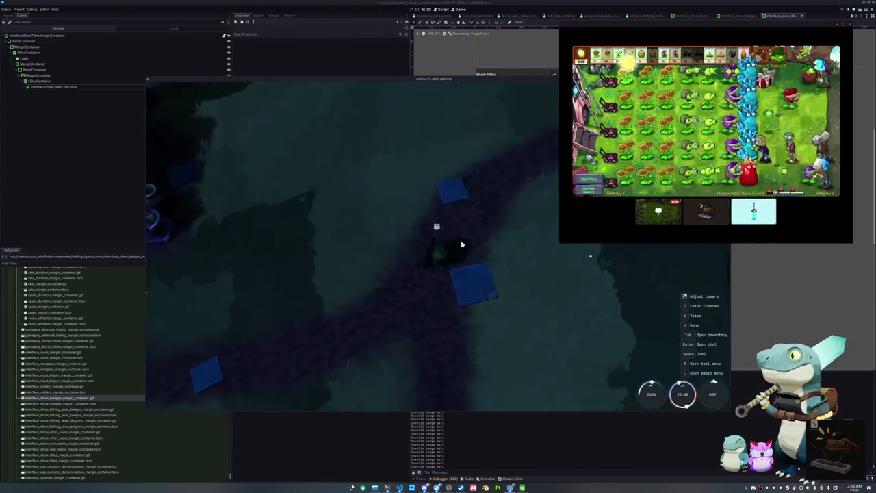
# Review the Show Badges and Show Titles toggles in settings, then return to penguin.gd
pyautogui.press('Escape')
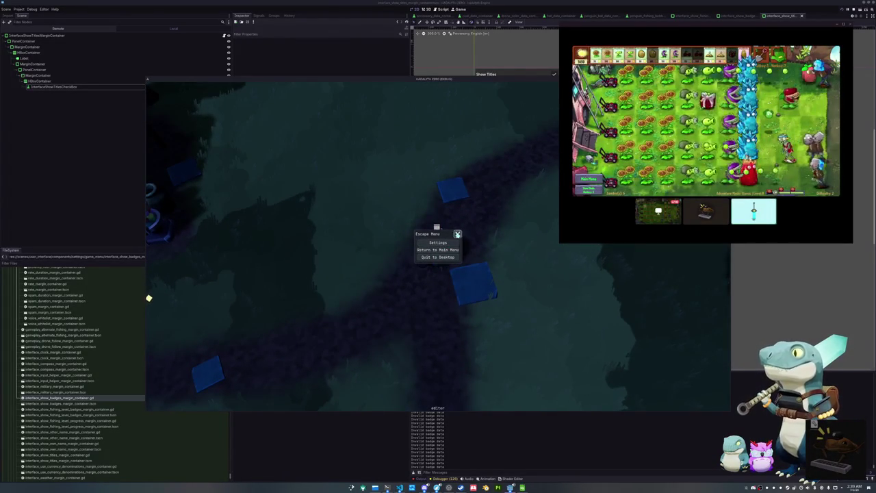
pyautogui.click(438, 242)
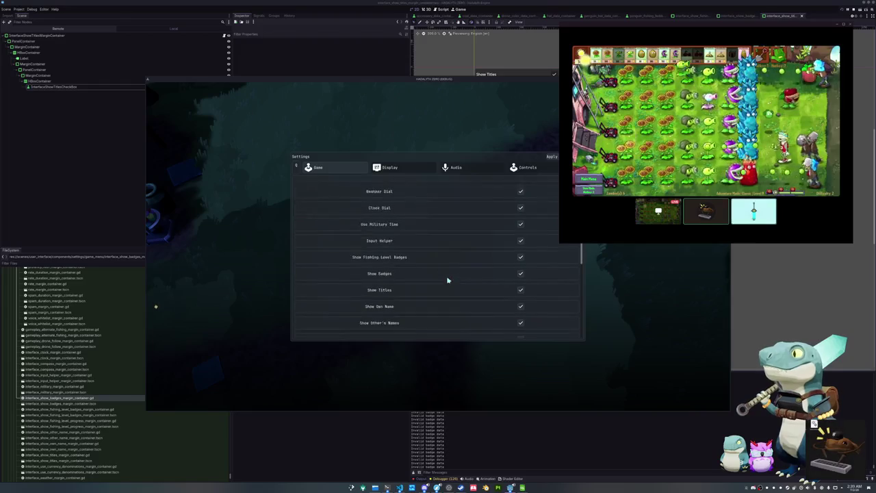
pyautogui.scroll(-5, 452, 284)
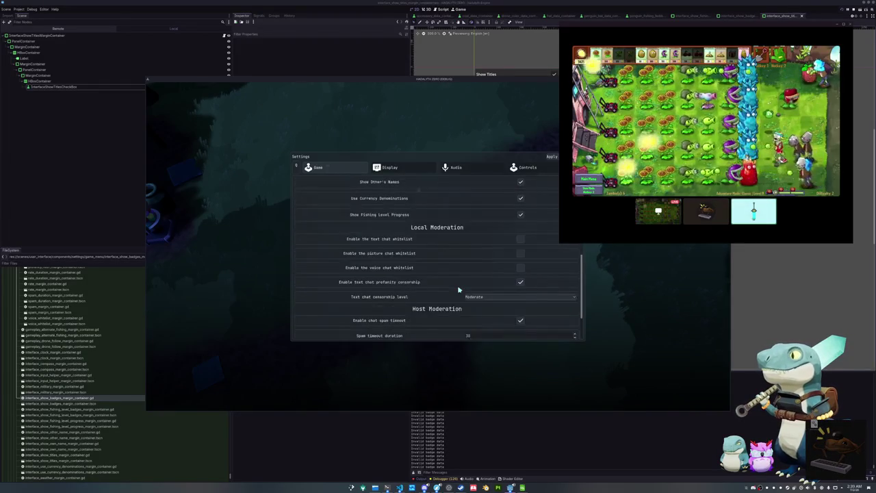
pyautogui.scroll(5, 459, 290)
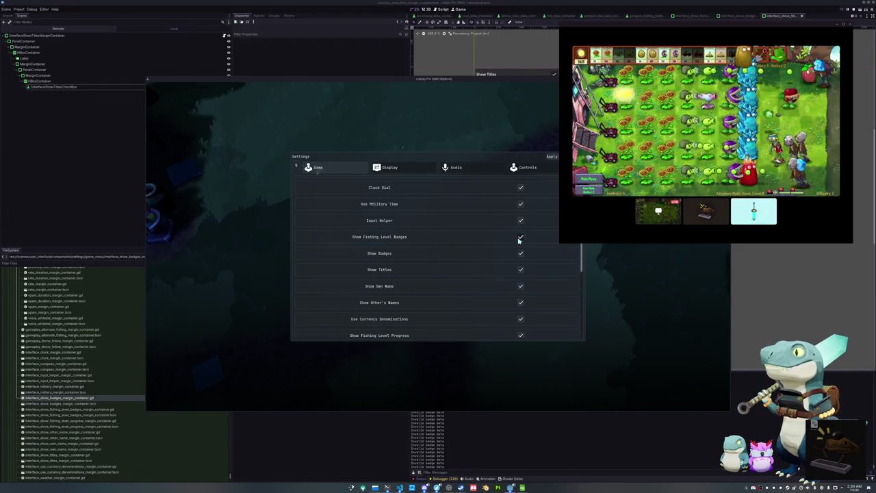
pyautogui.press('Escape')
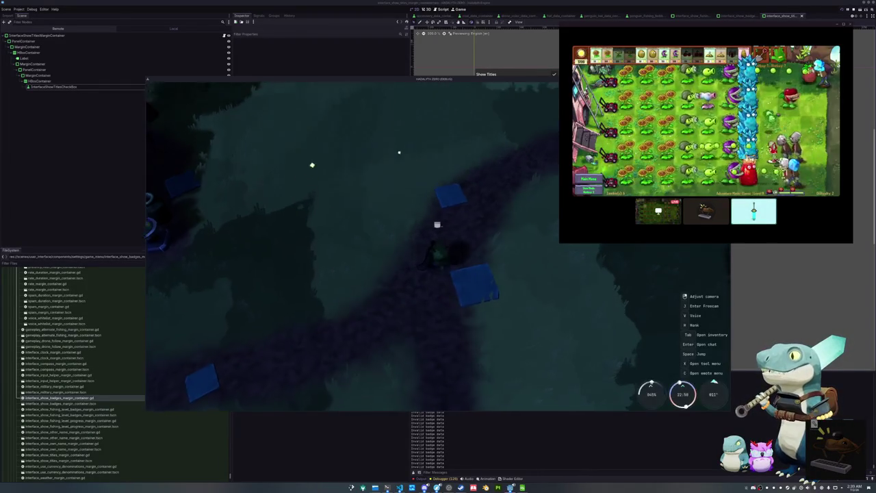
pyautogui.click(418, 474)
# Delete both print("Invalid badge data") lines from _set_goal_badge in penguin.gd
pyautogui.click(400, 488)
pyautogui.click(416, 353)
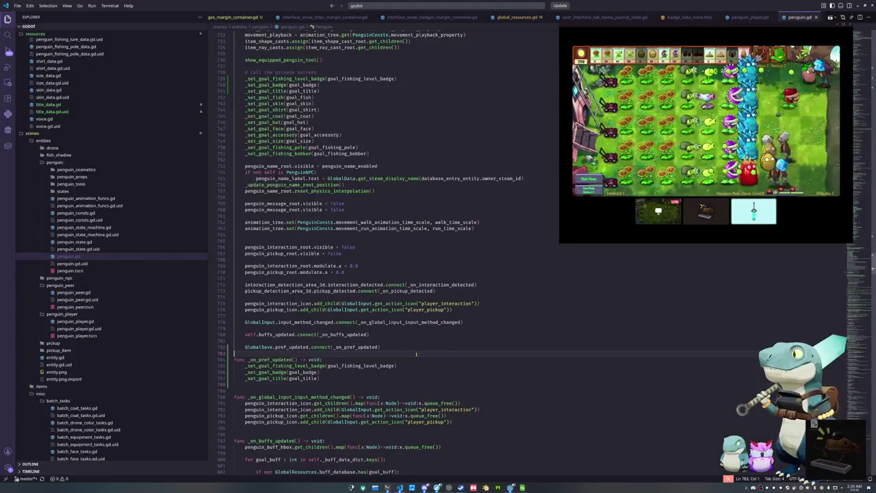
pyautogui.scroll(20, 416, 353)
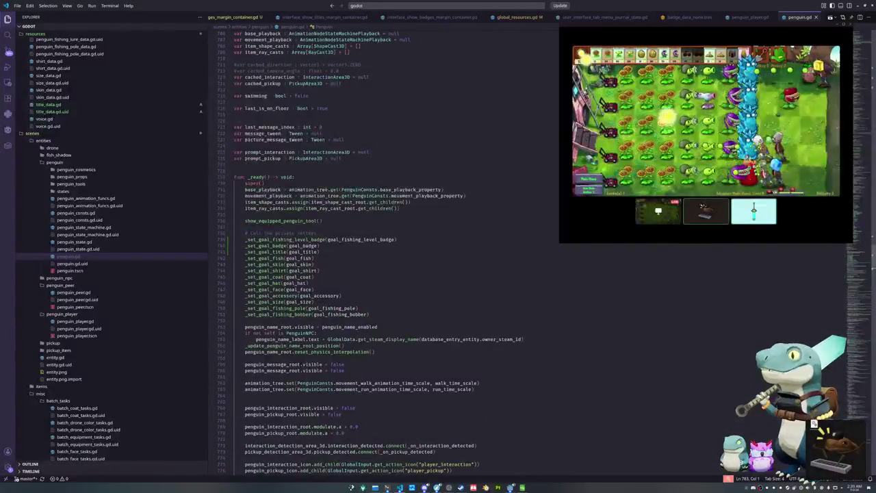
pyautogui.scroll(20, 383, 253)
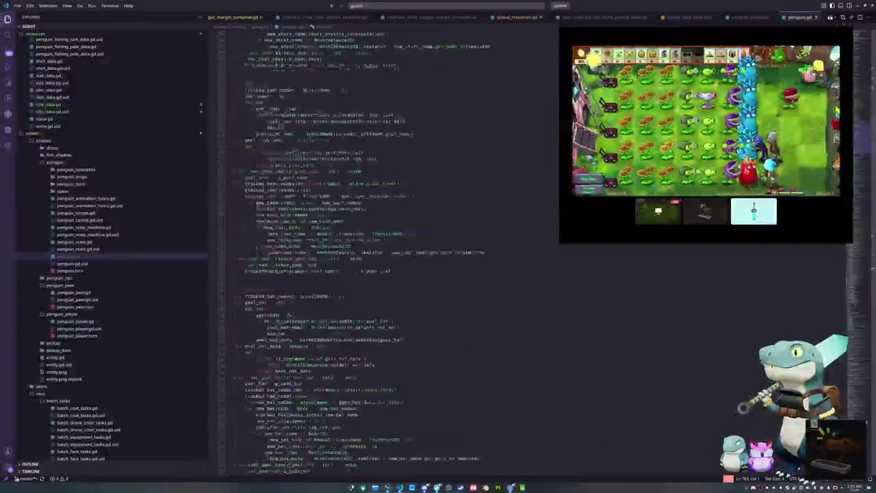
pyautogui.scroll(20, 383, 253)
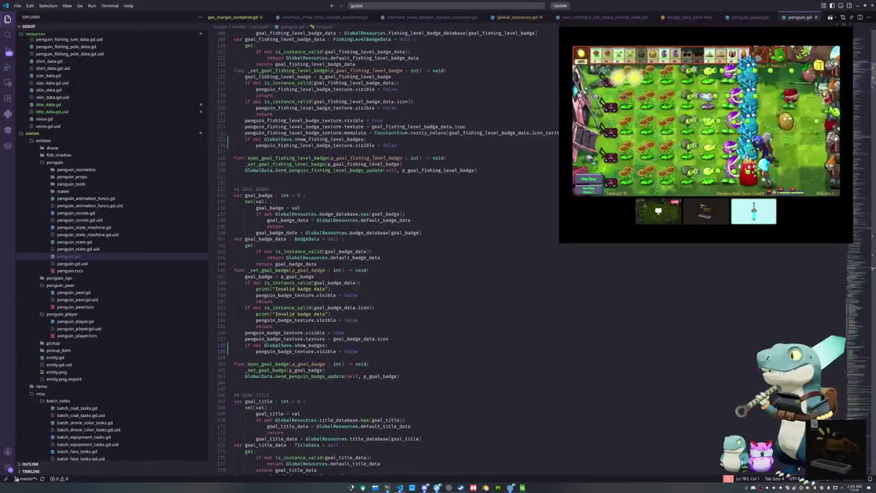
pyautogui.scroll(-3, 438, 206)
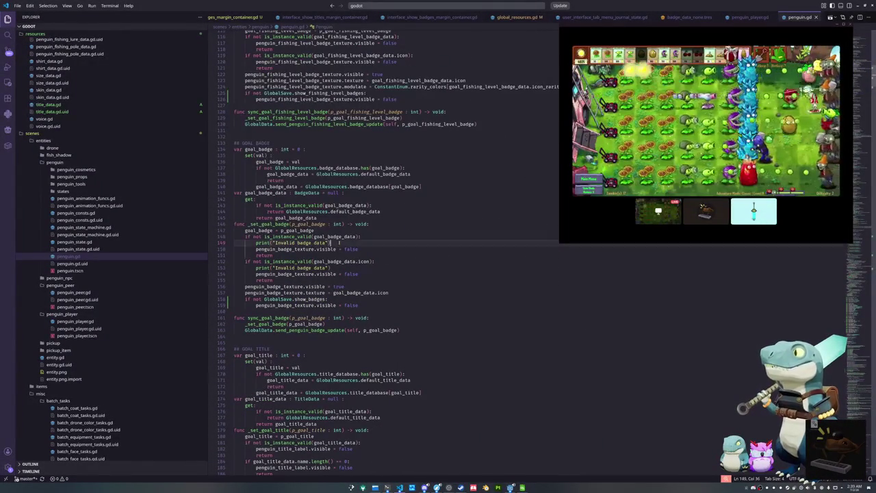
pyautogui.moveTo(331, 243); pyautogui.dragTo(234, 242)
pyautogui.press('BackSpace')
pyautogui.press('BackSpace')
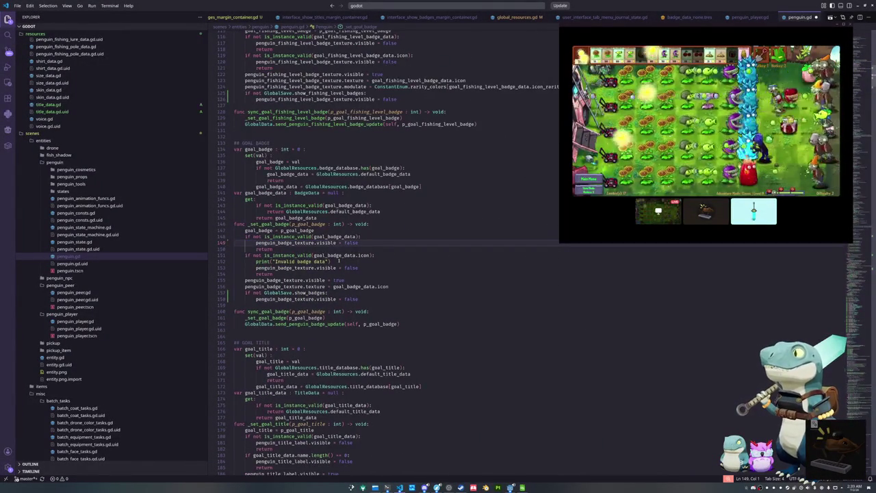
pyautogui.moveTo(331, 261); pyautogui.dragTo(232, 261)
pyautogui.press('BackSpace')
pyautogui.press('Delete')
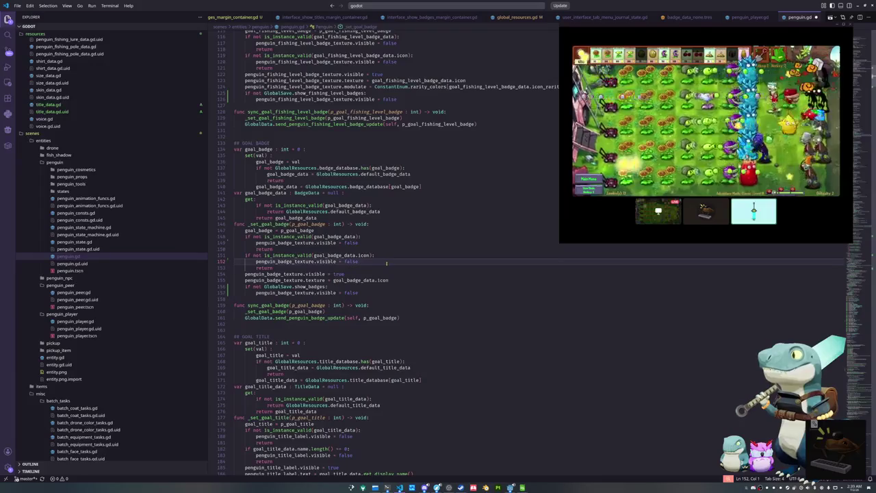
pyautogui.hotkey('alt', 'Tab')
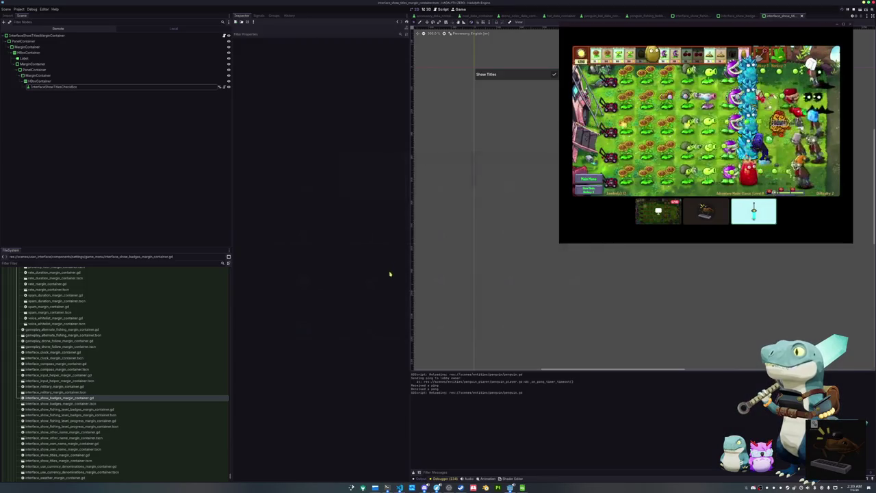
# Open error_dialog.tscn by quick-searching 'error_dia' and select its ErrorDialog root node
pyautogui.moveTo(464, 179); pyautogui.dragTo(481, 218)
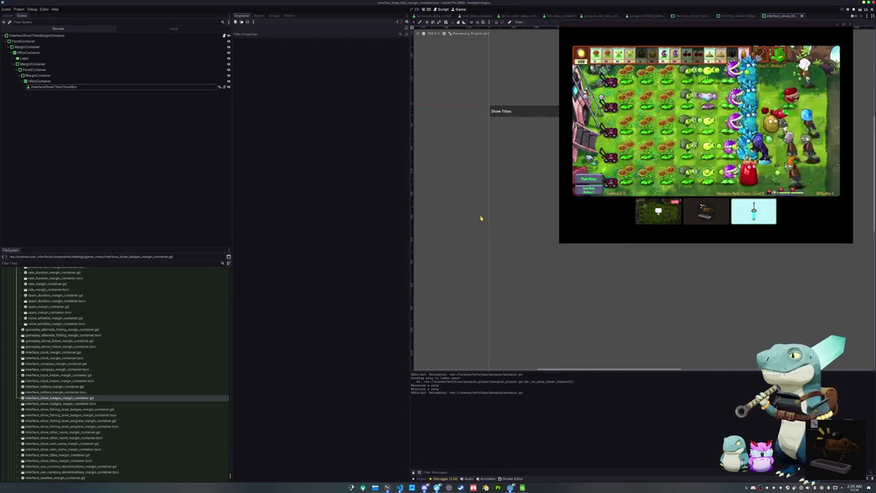
pyautogui.hotkey('alt', 'shift', 'o')
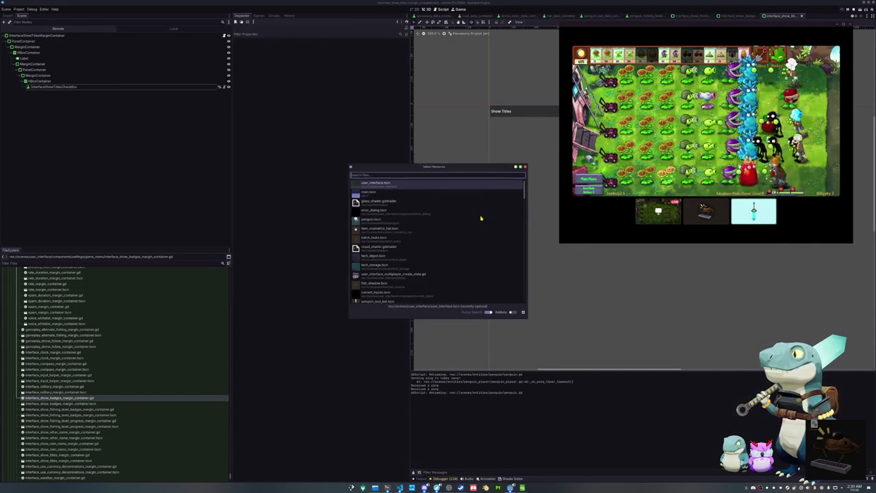
pyautogui.write('error_dia')
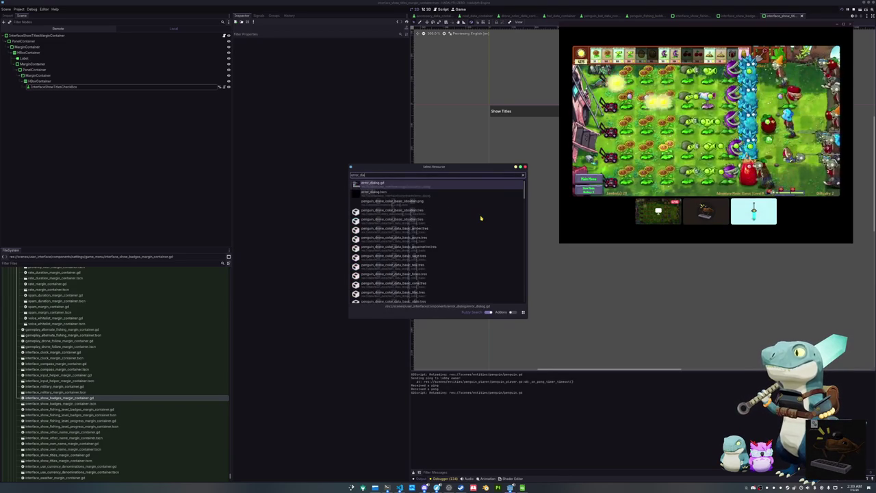
pyautogui.press('Down')
pyautogui.press('Return')
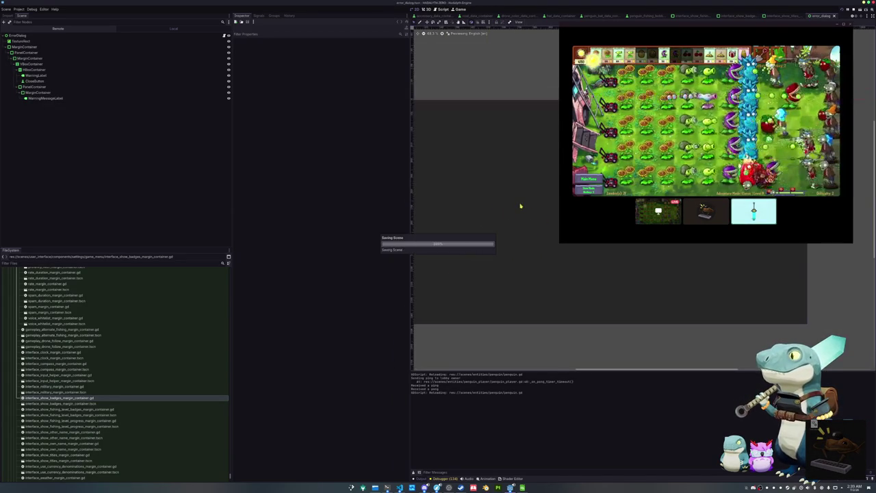
pyautogui.click(209, 35)
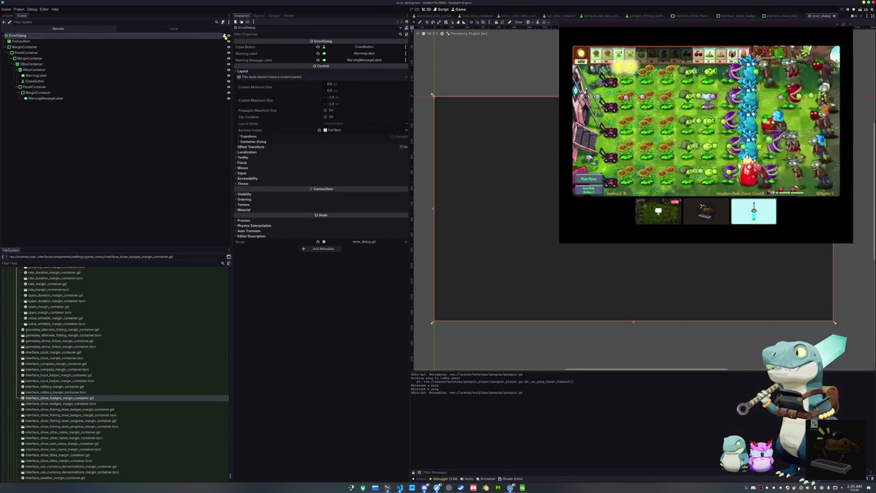
pyautogui.hotkey('alt', 'Tab')
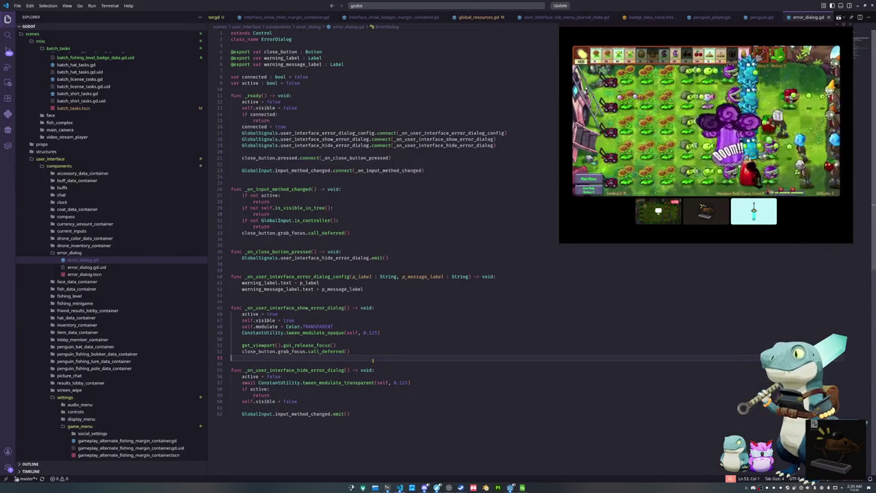
# Open user_interface_main_menu_state.gd via quick search and go to the input-method call in enter_state
pyautogui.hotkey('ctrl', 'p')
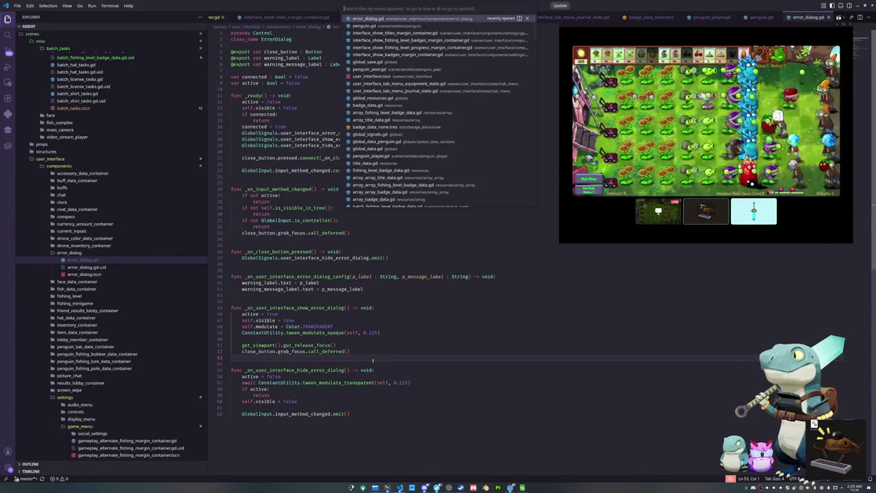
pyautogui.write('main_menu')
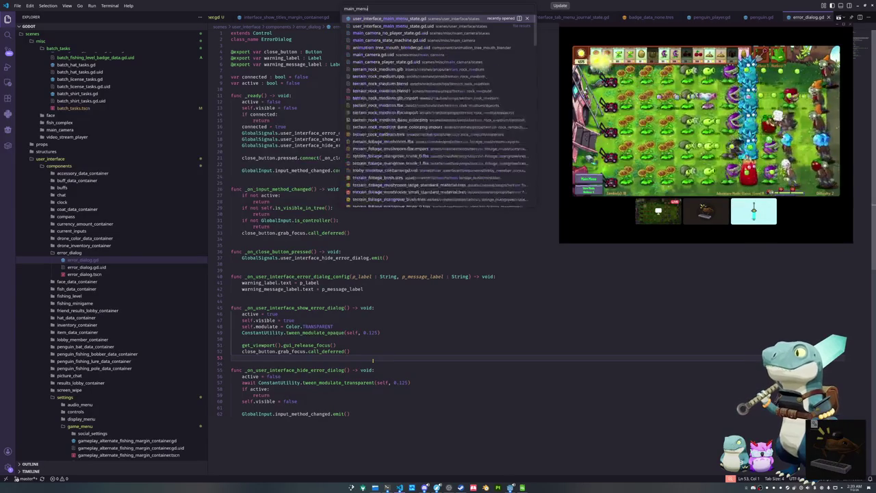
pyautogui.press('Return')
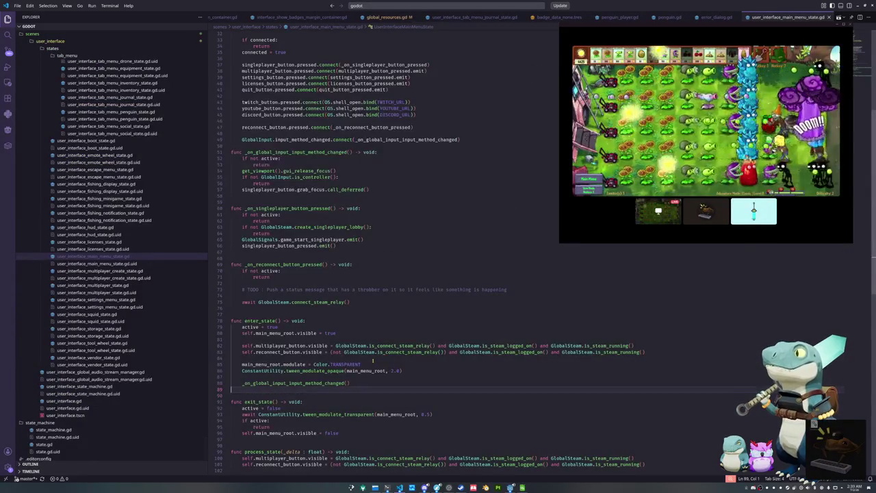
pyautogui.press('Up')
pyautogui.press('Up')
pyautogui.press('Up')
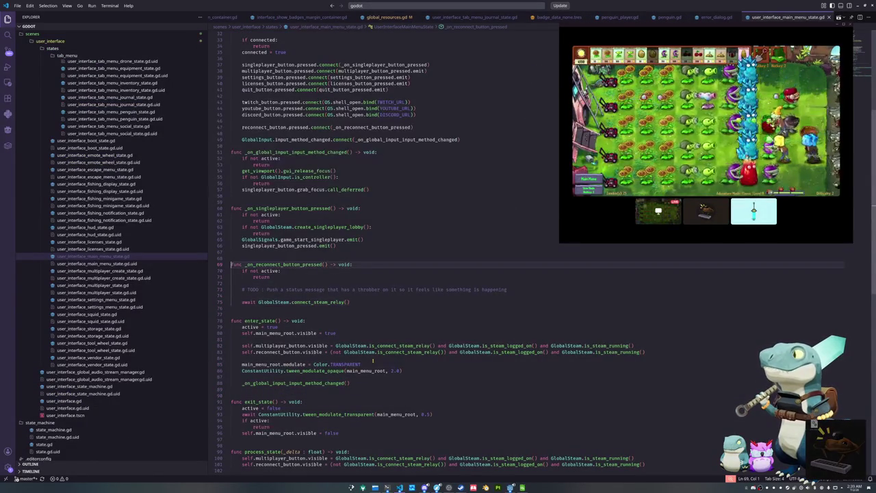
pyautogui.press('Up')
pyautogui.press('Up')
pyautogui.press('Up')
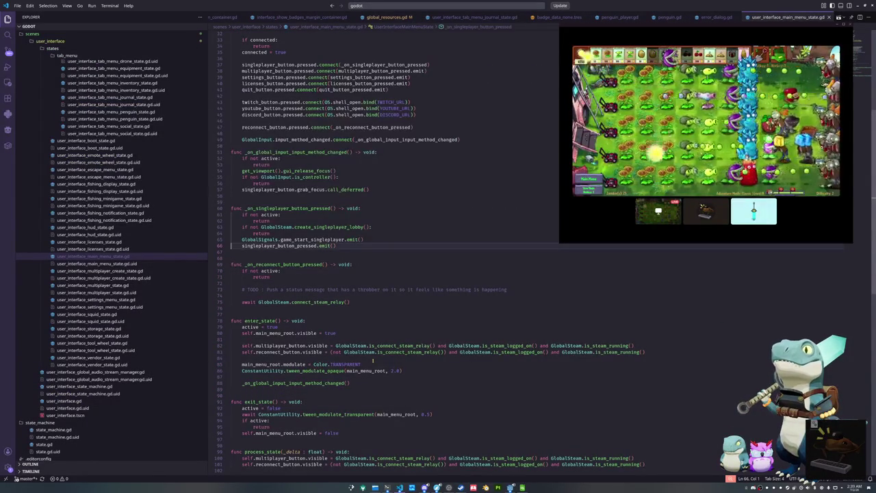
pyautogui.press('Up')
pyautogui.press('Up')
pyautogui.press('Up')
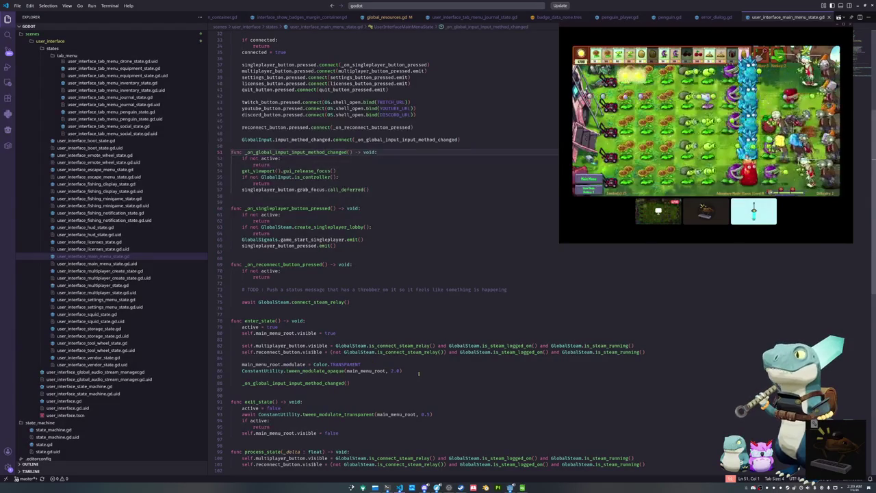
pyautogui.scroll(-2, 418, 374)
pyautogui.click(311, 332)
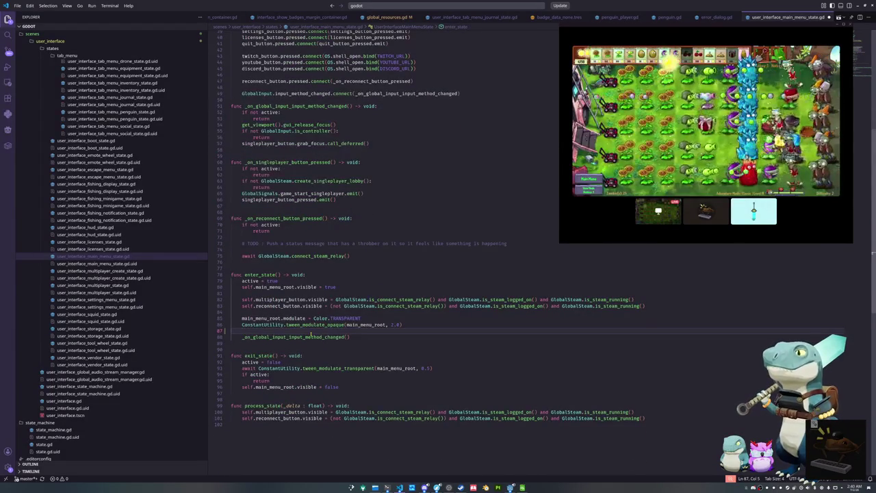
# Wrap the input-method call in 'if not GlobalInput.is_error_open():', save, and rerun the project
pyautogui.press('Return')
pyautogui.write('if Global')
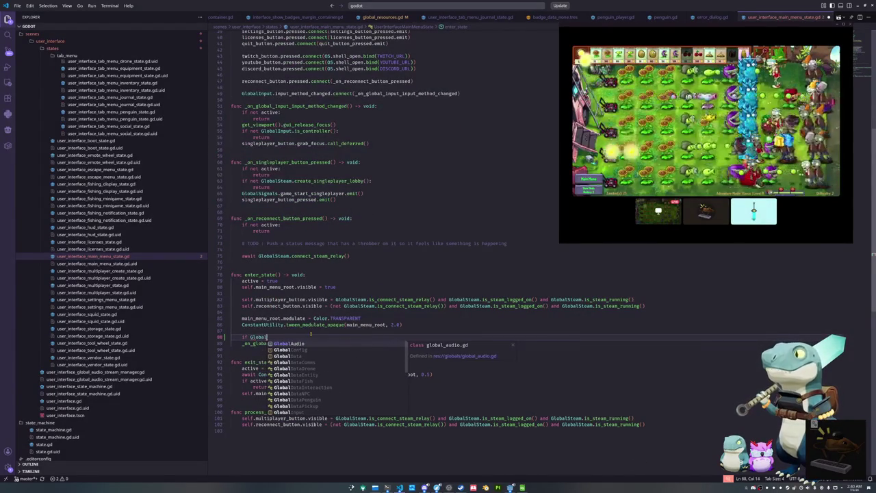
pyautogui.write('I')
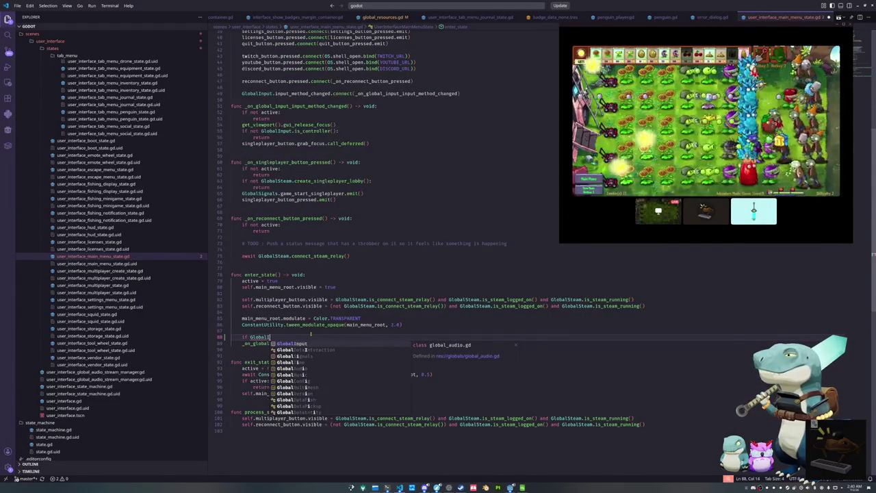
pyautogui.write('nput.is_erro')
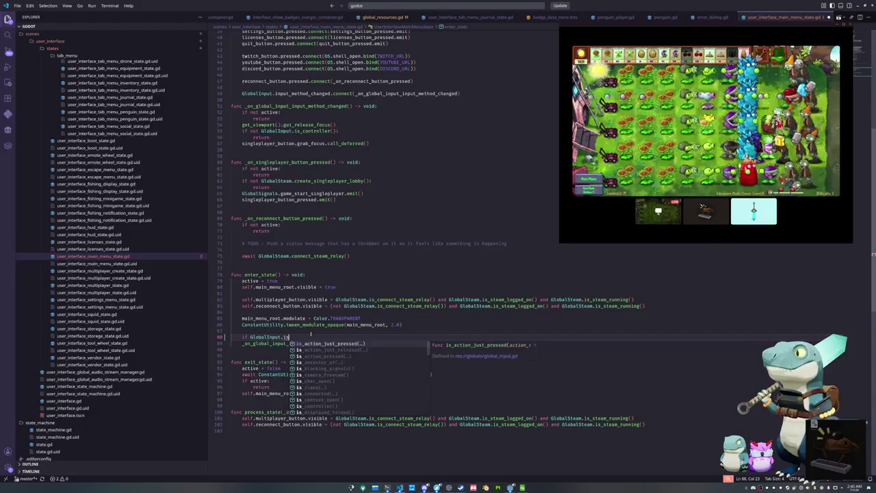
pyautogui.press('Return')
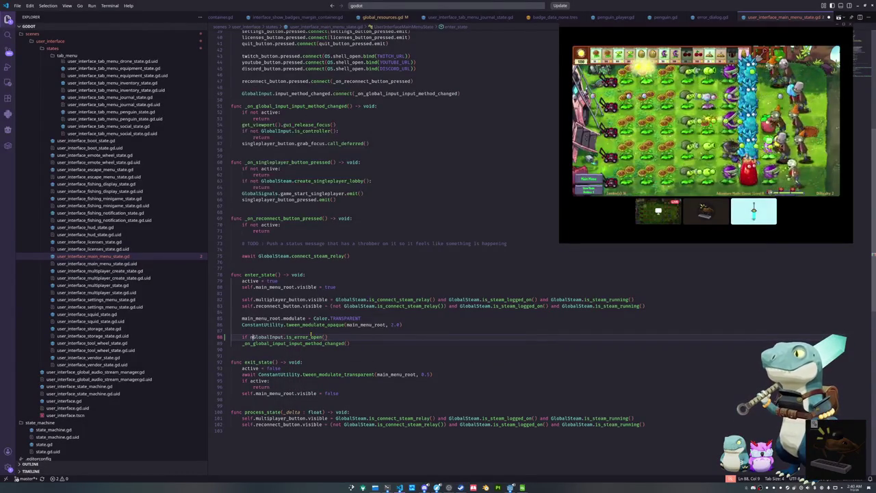
pyautogui.write('not ')
pyautogui.write(':')
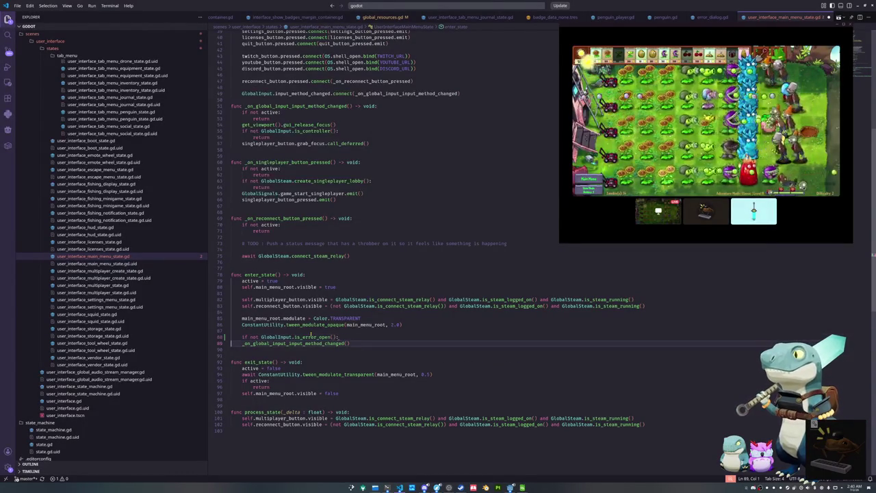
pyautogui.press('Down')
pyautogui.press('Home')
pyautogui.press('Tab')
pyautogui.press('Down')
pyautogui.hotkey('alt', 'Tab')
pyautogui.hotkey('ctrl', 's')
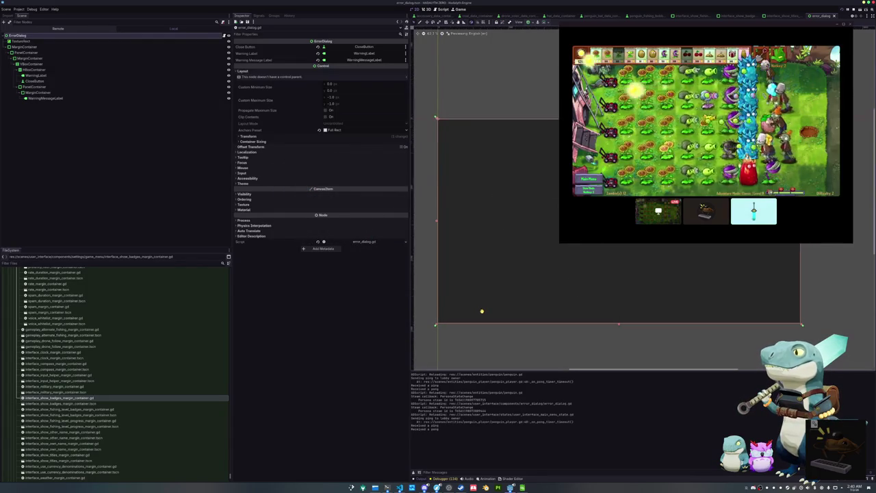
pyautogui.press('F5')
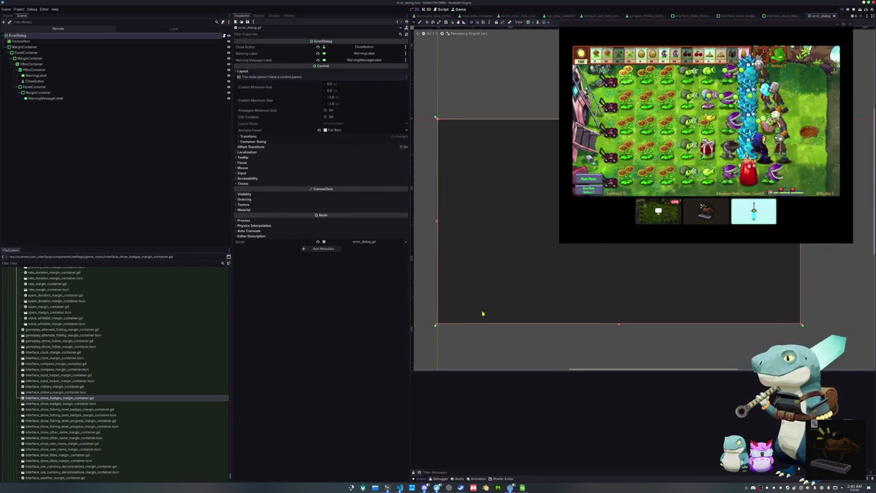
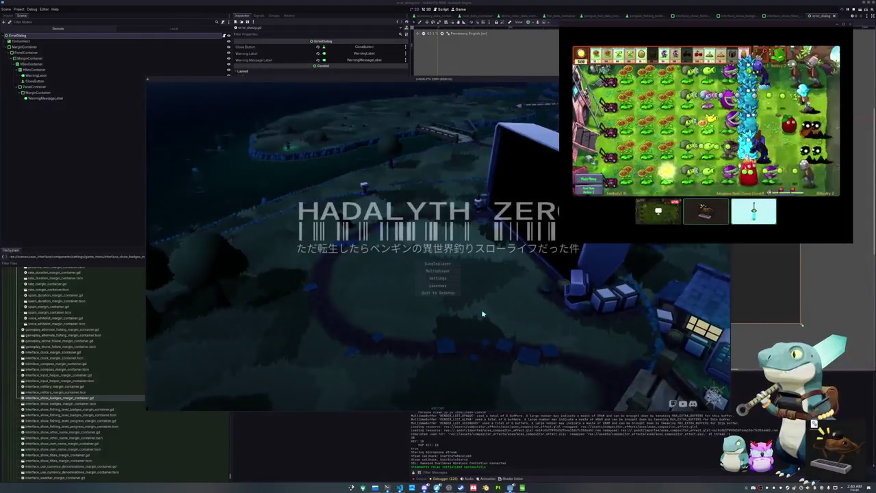
# Start a singleplayer game and page through the in-game menu's inventory and fishing journal
pyautogui.press('Return')
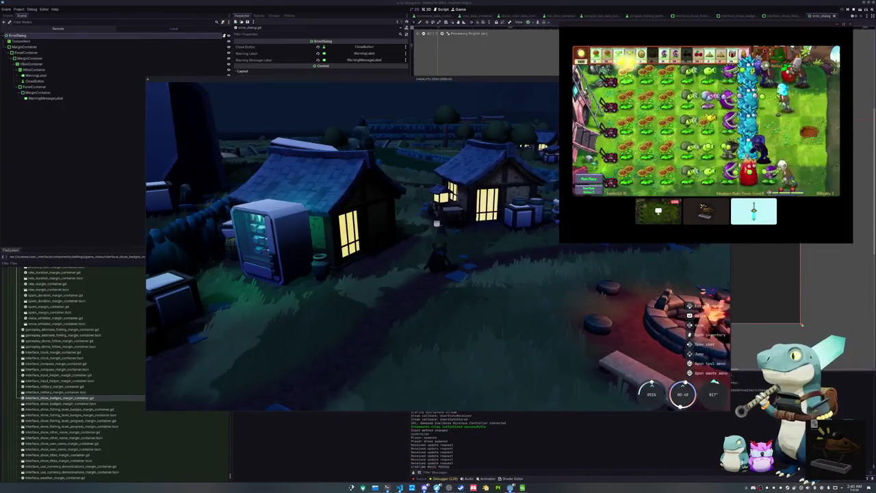
pyautogui.press('Tab')
pyautogui.press('e')
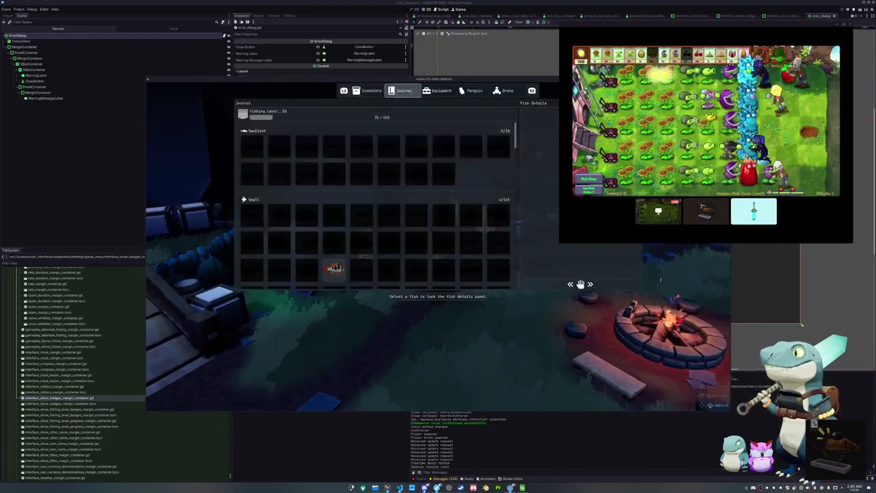
pyautogui.press('e')
pyautogui.press('q')
pyautogui.press('q')
pyautogui.press('e')
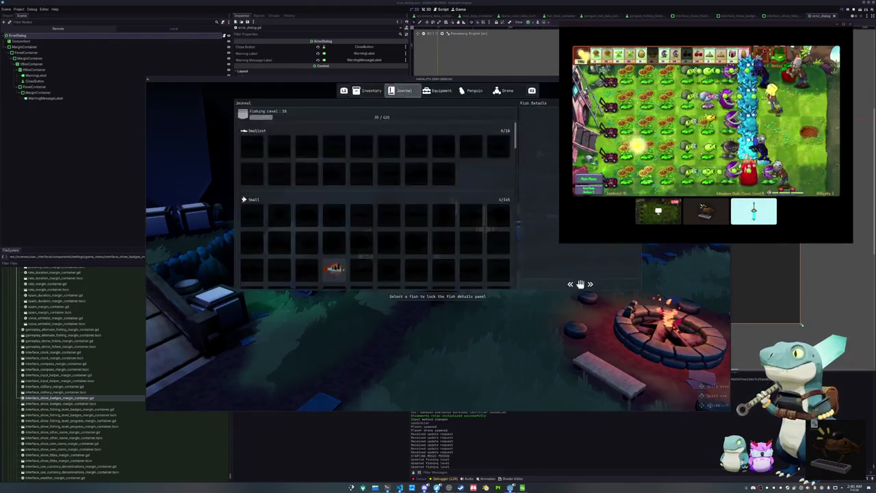
pyautogui.press('e')
pyautogui.press('e')
pyautogui.press('Tab')
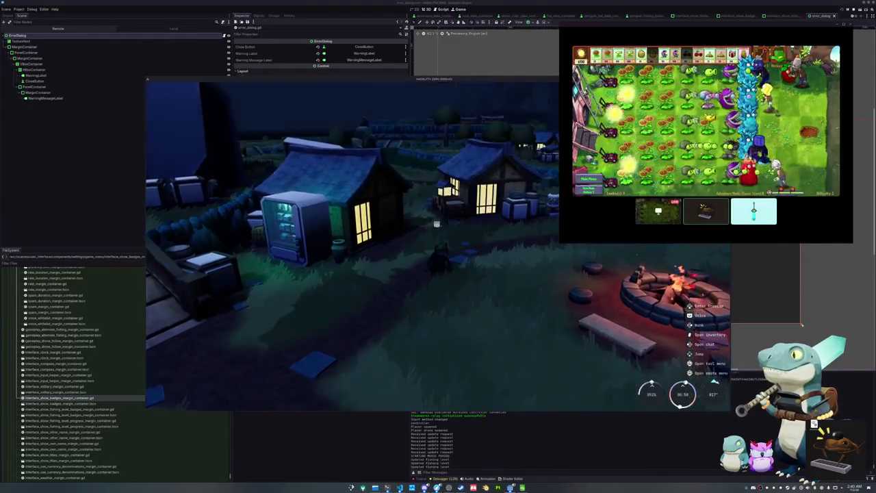
pyautogui.press('Tab')
pyautogui.press('Tab')
# Leave the session from the pause menu and return to the title screen
pyautogui.press('Escape')
pyautogui.press('Down')
pyautogui.press('Down')
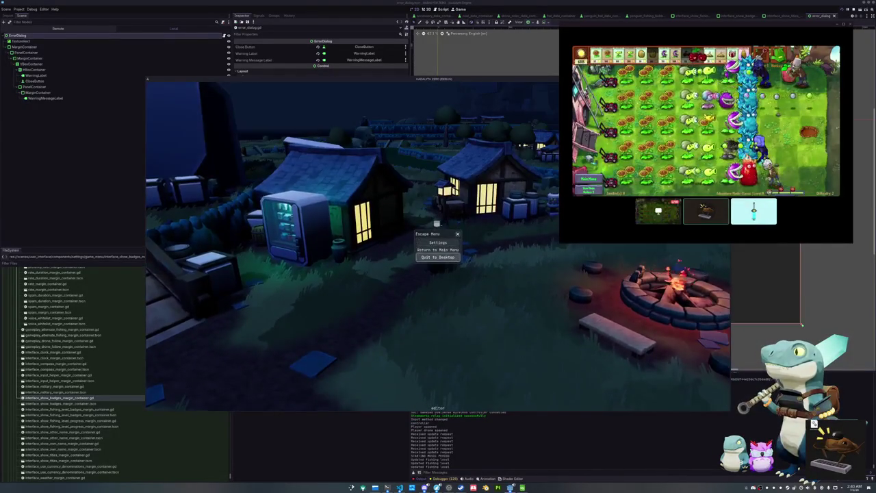
pyautogui.press('Return')
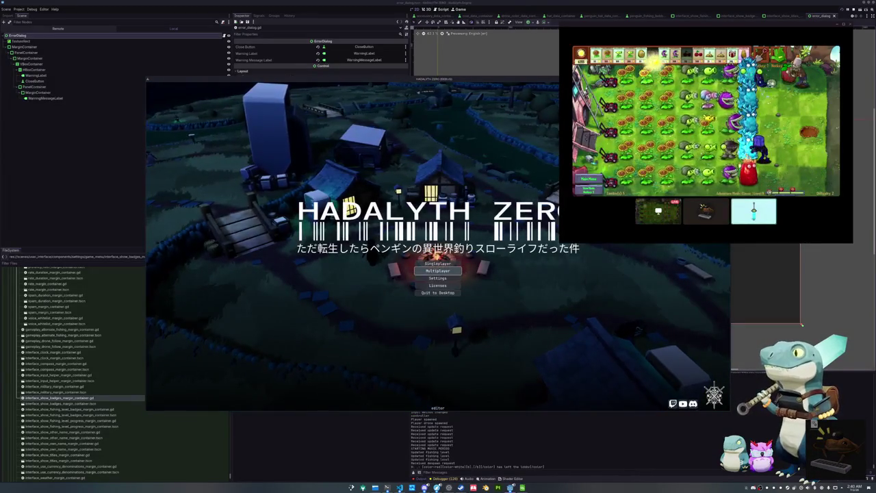
# Try joining a multiplayer lobby twice, dismiss both failures, and quit to desktop
pyautogui.press('Down')
pyautogui.press('Return')
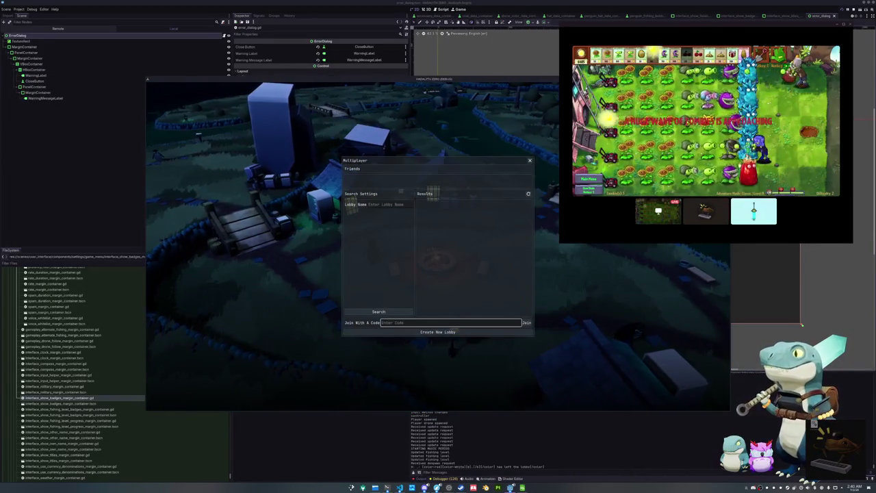
pyautogui.press('Return')
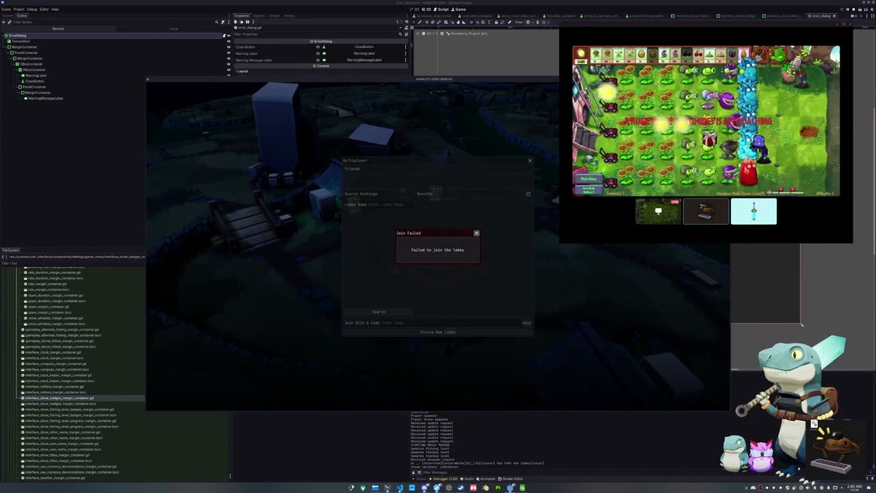
pyautogui.press('Escape')
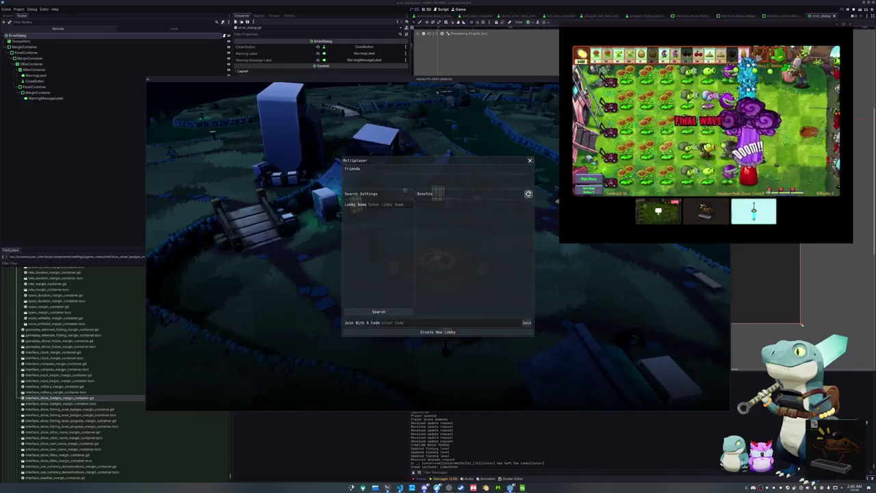
pyautogui.press('Down')
pyautogui.press('Down')
pyautogui.press('Down')
pyautogui.press('Return')
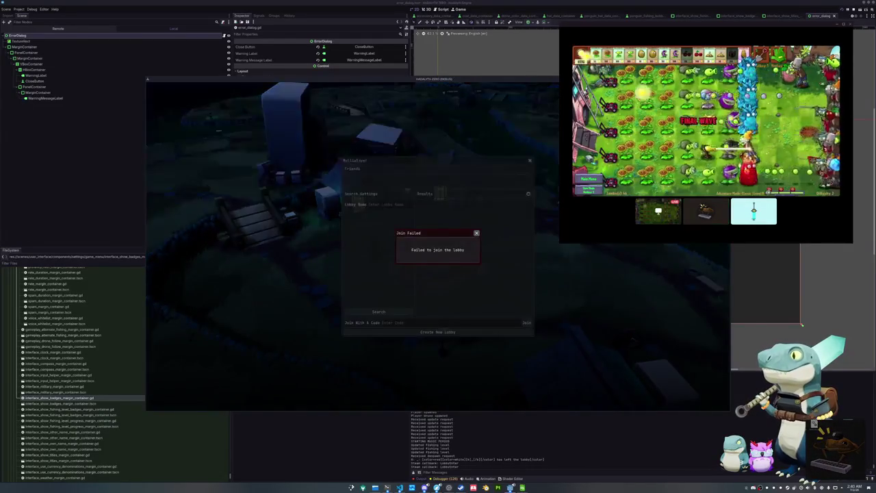
pyautogui.press('Escape')
pyautogui.press('Escape')
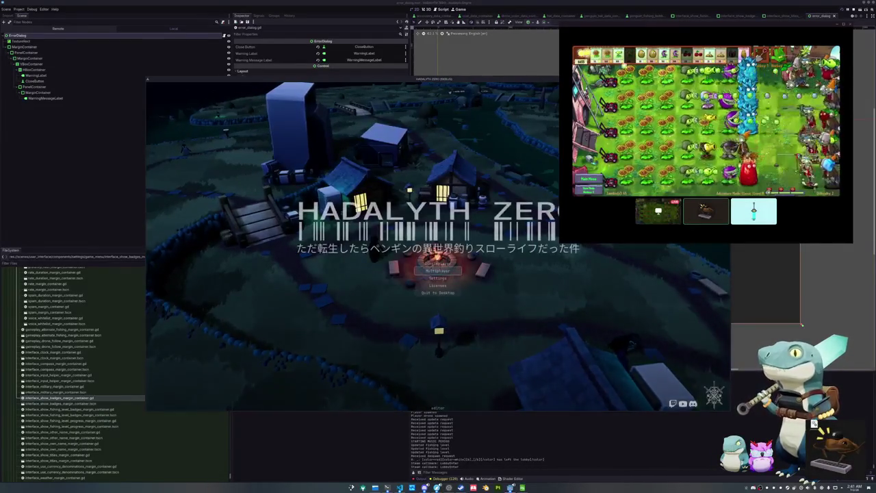
pyautogui.press('Down')
pyautogui.press('Down')
pyautogui.press('Down')
pyautogui.press('Return')
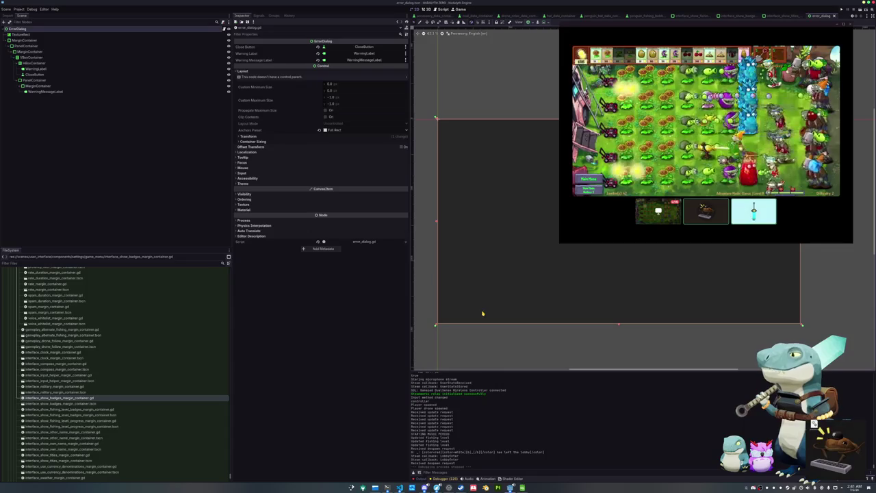
# Switch to the fishing_level scene and inspect the level badge texture node
pyautogui.click(428, 263)
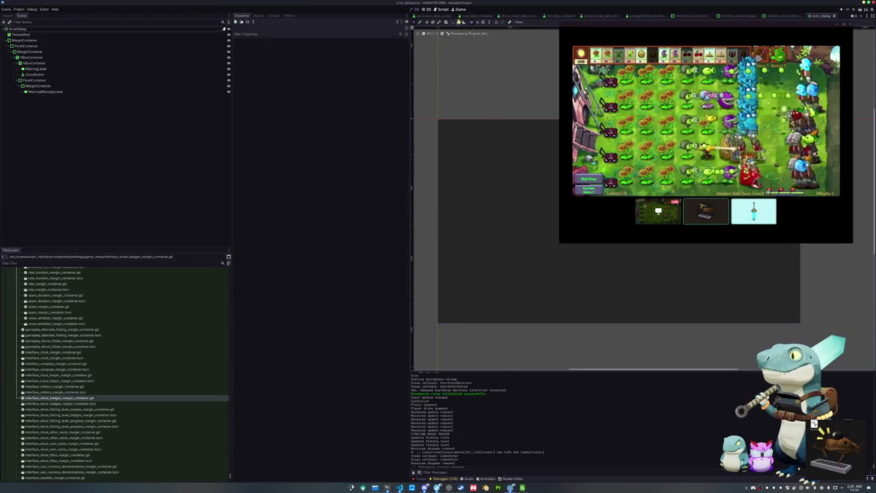
pyautogui.scroll(-3, 667, 18)
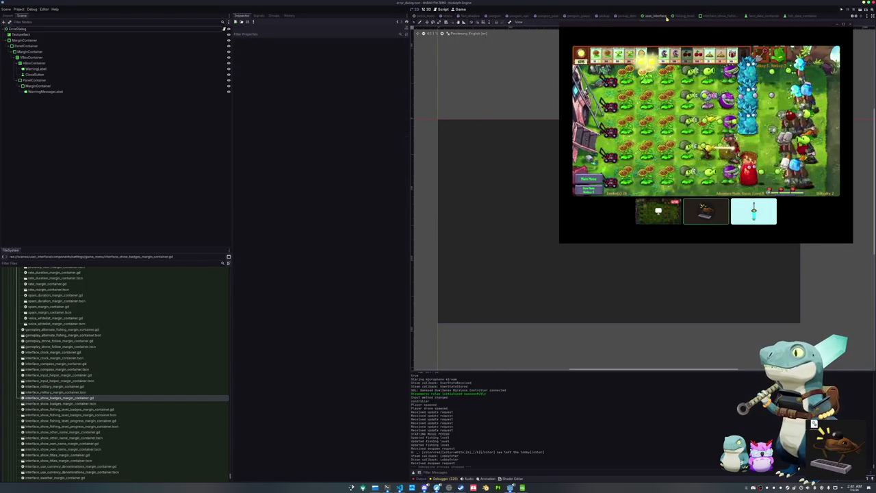
pyautogui.click(714, 17)
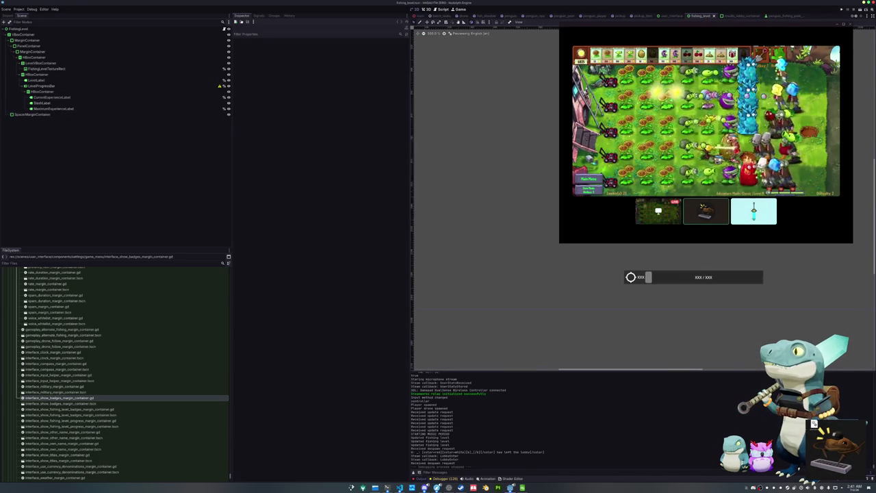
pyautogui.click(480, 185)
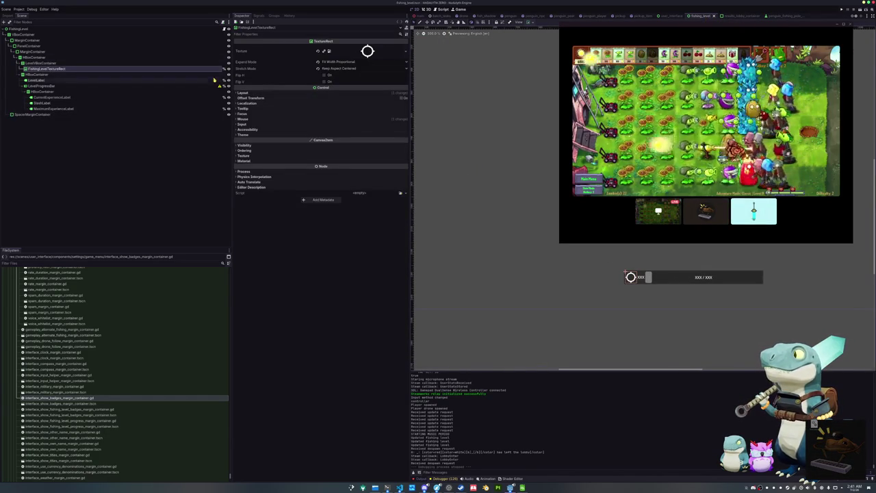
# Empty LevelProgressBar's Tooltip Text and save the FishingLevel scene
pyautogui.click(194, 86)
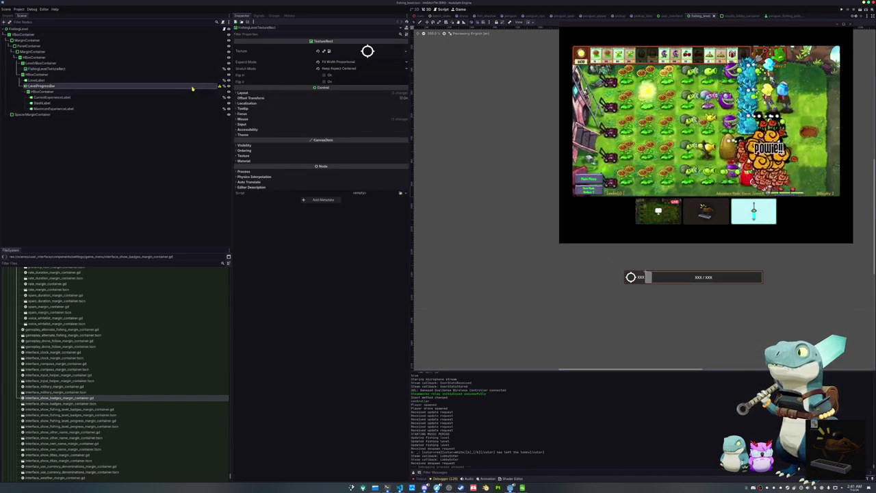
pyautogui.moveTo(221, 87)
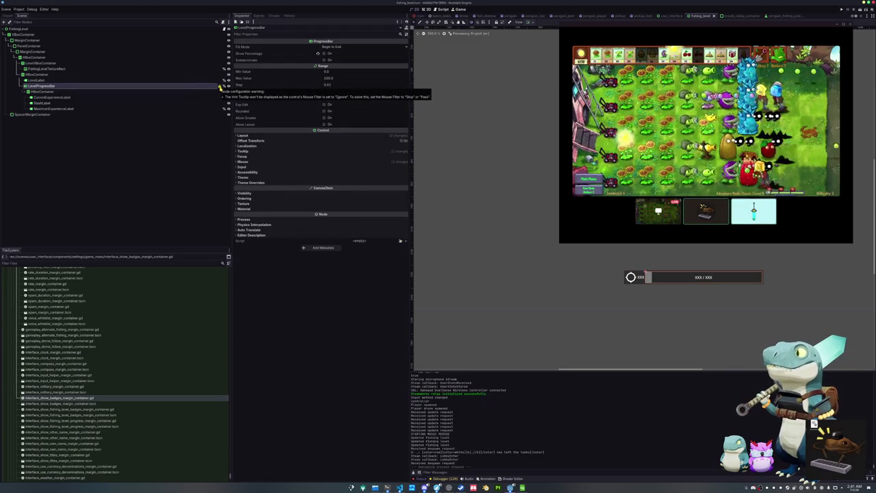
pyautogui.click(271, 152)
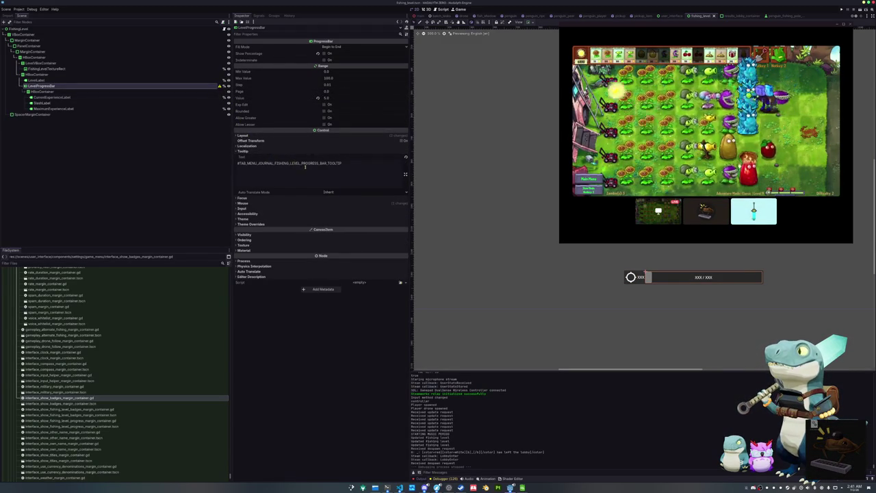
pyautogui.click(406, 158)
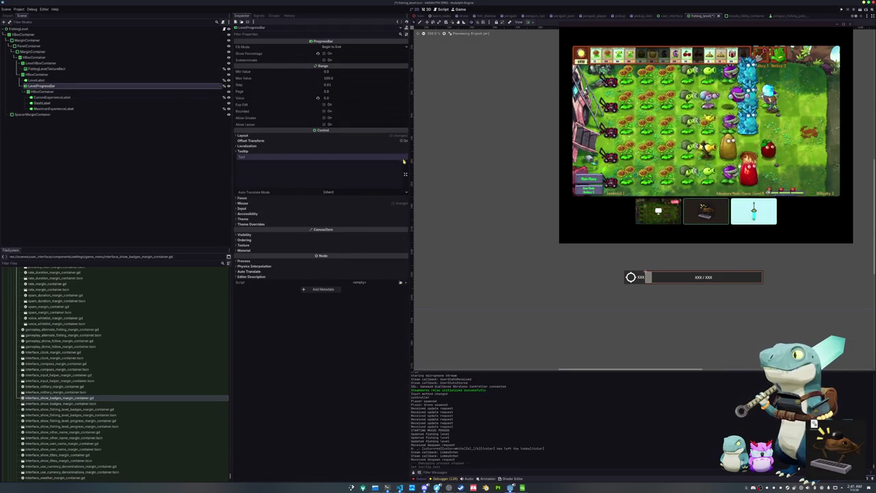
pyautogui.hotkey('ctrl', 's')
pyautogui.click(224, 29)
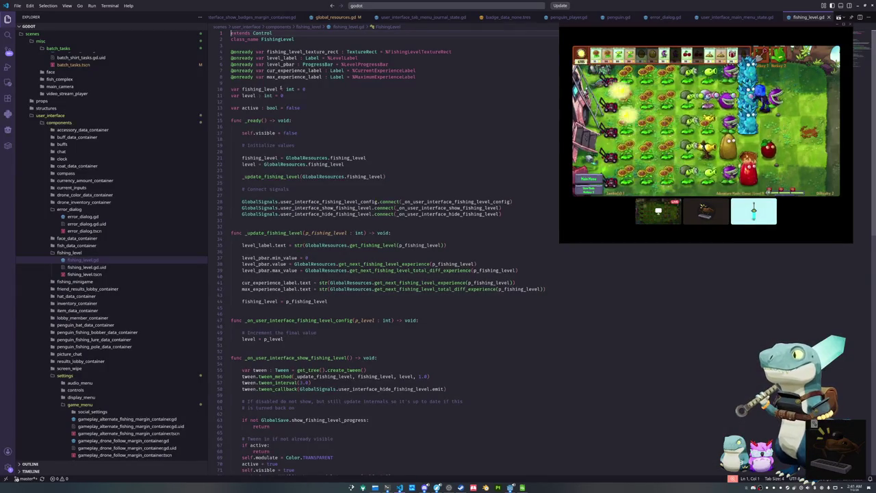
# Find where _update_fishing_level is used in fishing_level.gd and start editing inside it
pyautogui.doubleClick(322, 51)
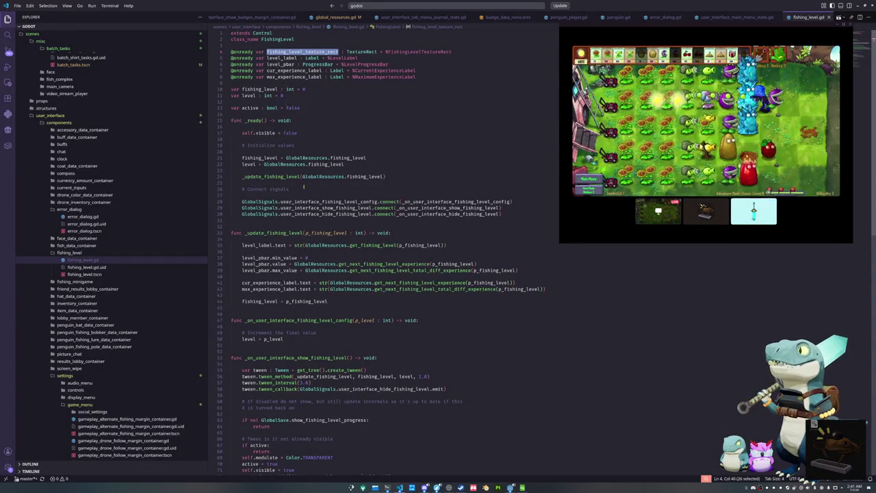
pyautogui.scroll(-1, 273, 177)
pyautogui.click(266, 165)
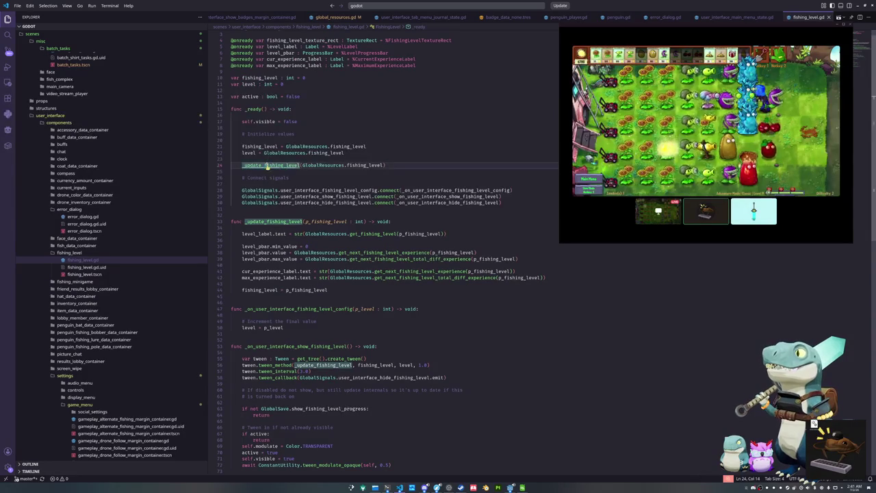
pyautogui.moveTo(269, 167)
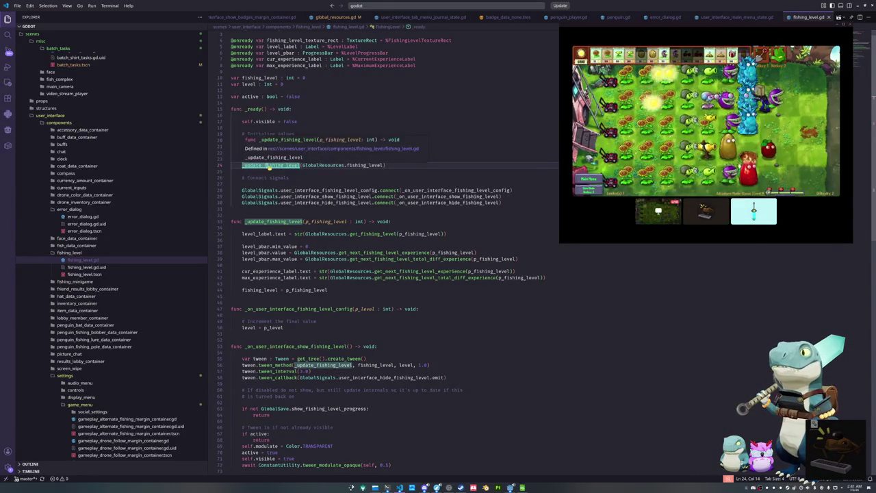
pyautogui.click(247, 228)
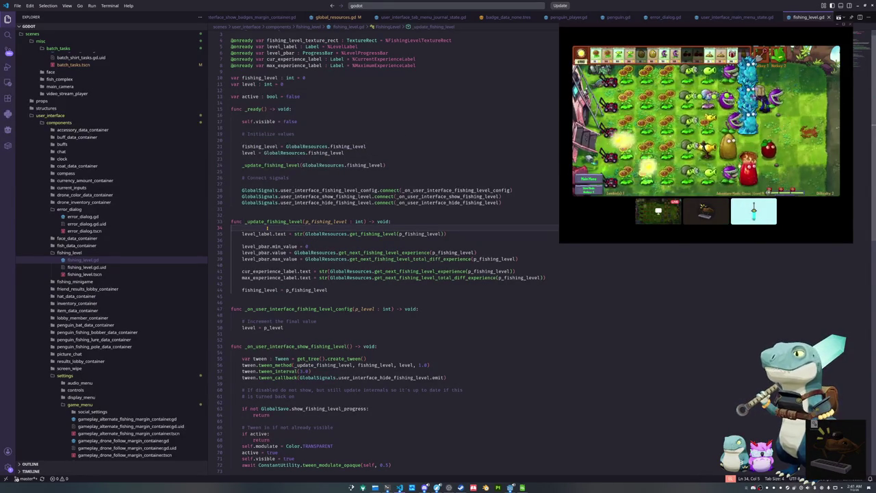
# Assign fishing_level_texture_rect.texture from GlobalResources.fishing_level_badge_database
pyautogui.press('Return')
pyautogui.press('Return')
pyautogui.press('Up')
pyautogui.write('level')
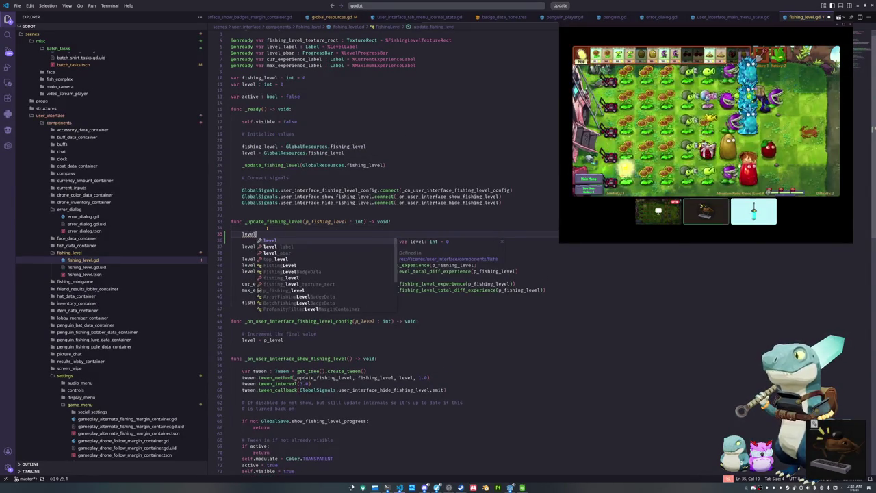
pyautogui.write('_')
pyautogui.hotkey('ctrl', 'BackSpace')
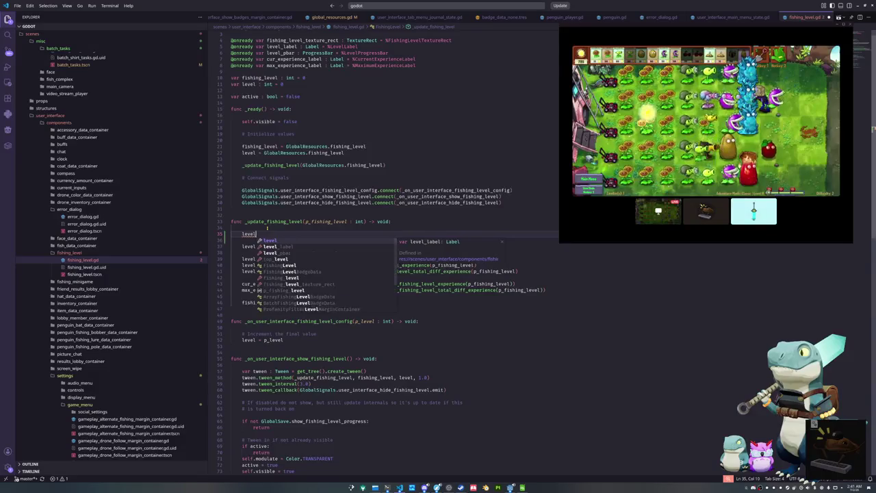
pyautogui.write('fishing_level_tex')
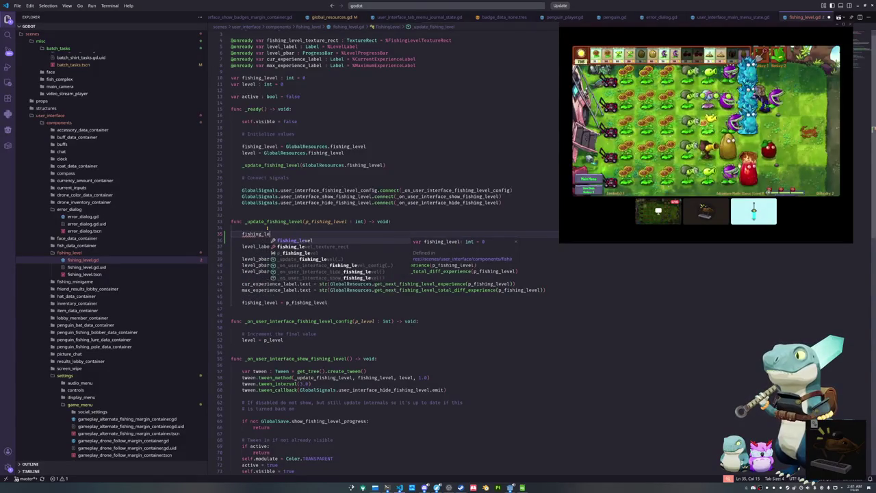
pyautogui.press('Return')
pyautogui.write('texture_rect.text')
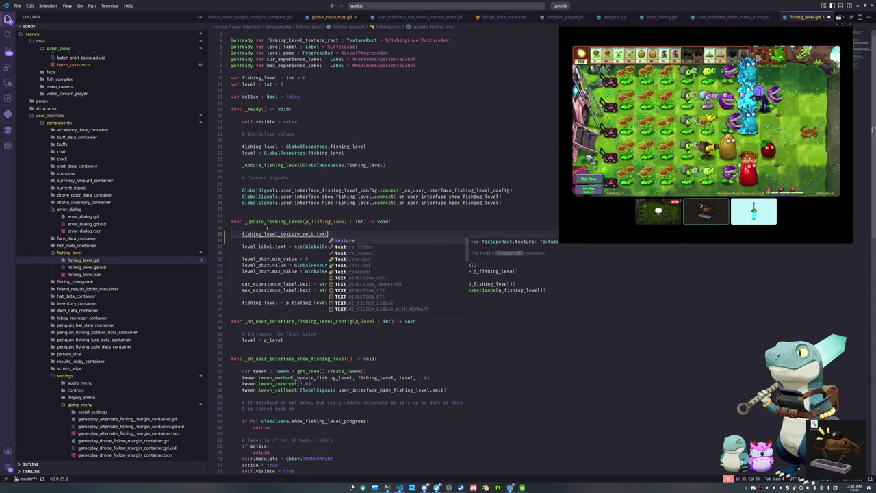
pyautogui.press('Return')
pyautogui.write('= Gl')
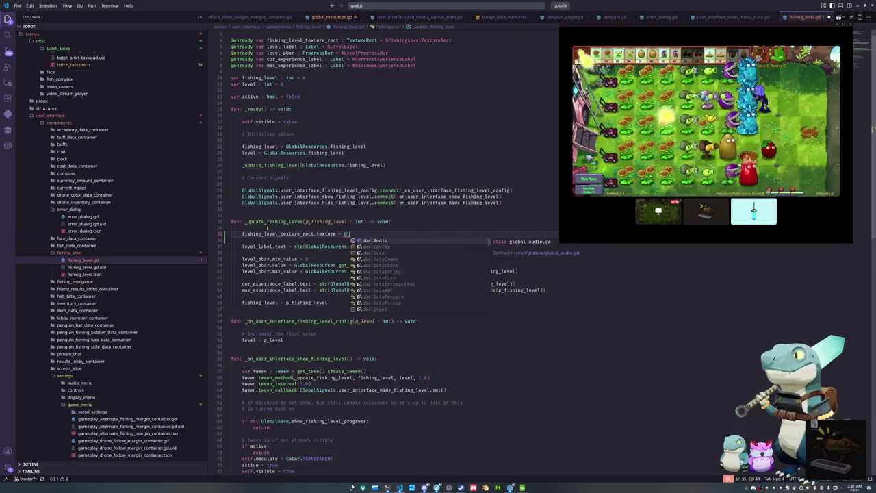
pyautogui.press('BackSpace')
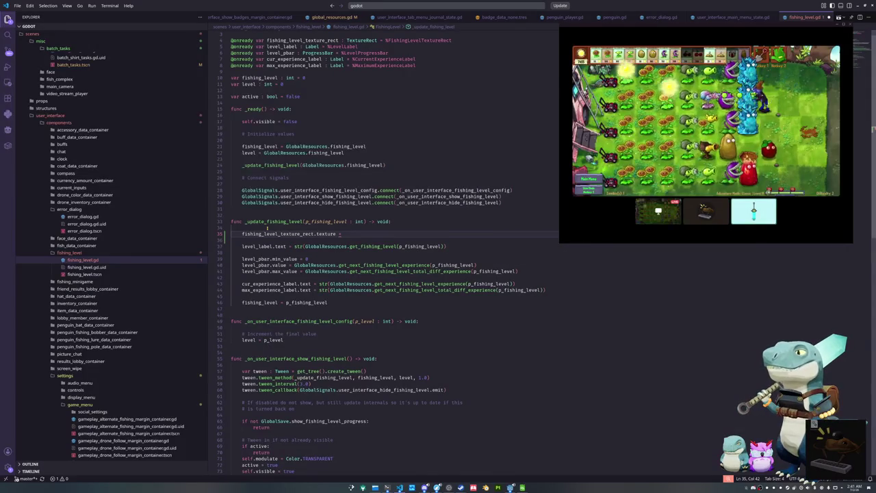
pyautogui.write('GlobalRes')
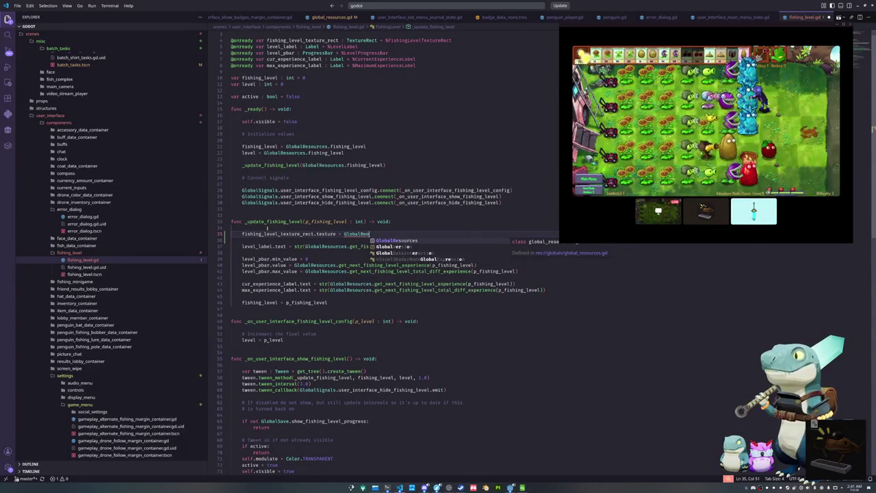
pyautogui.write('ources.')
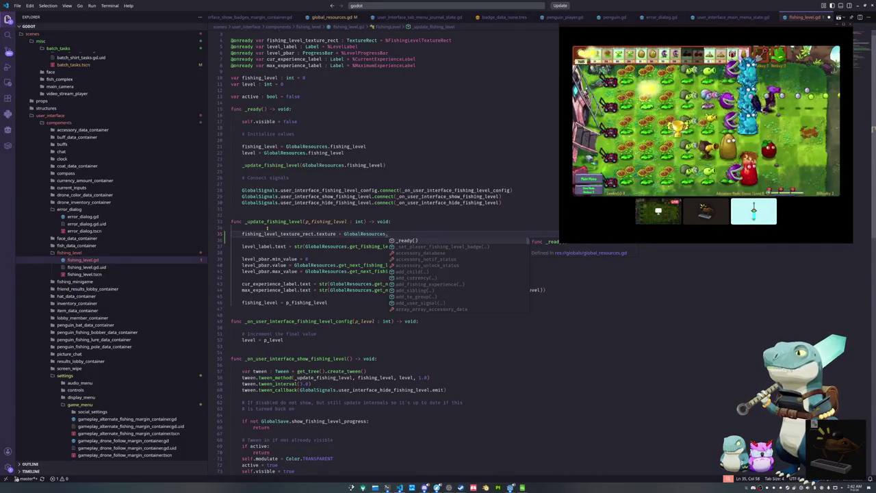
pyautogui.write('fishing_level')
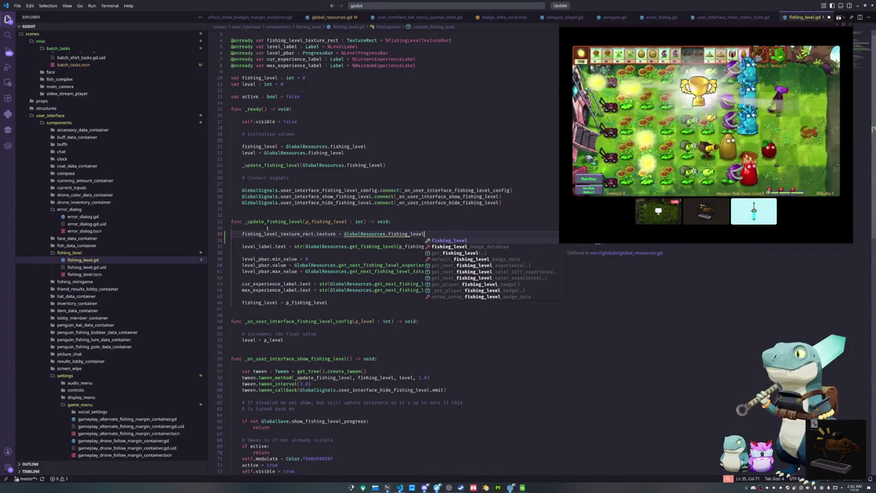
pyautogui.press('Down')
pyautogui.press('Return')
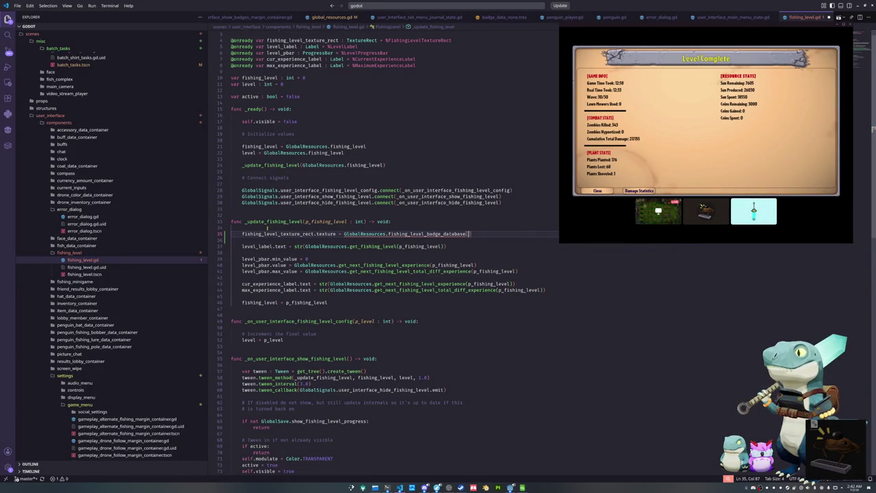
# Add the GlobalResources player fishing-level badge getter and point the texture at the badge data
pyautogui.write('GlobalResource')
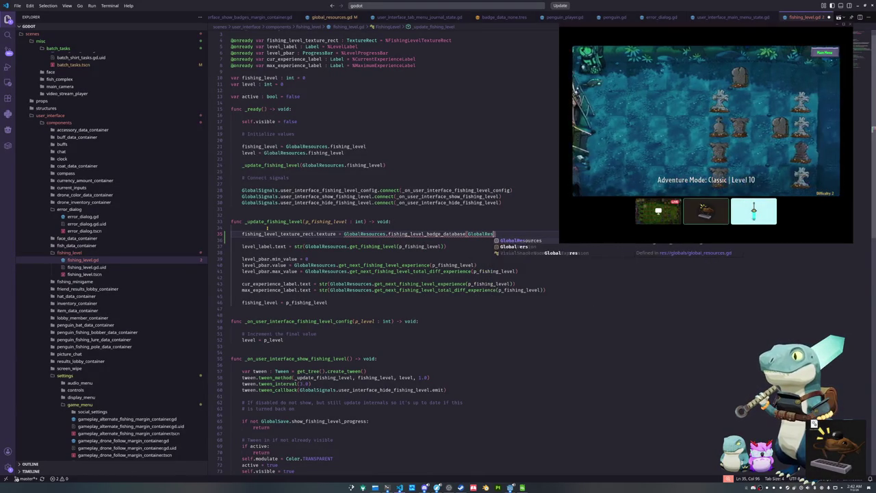
pyautogui.write('s.get_')
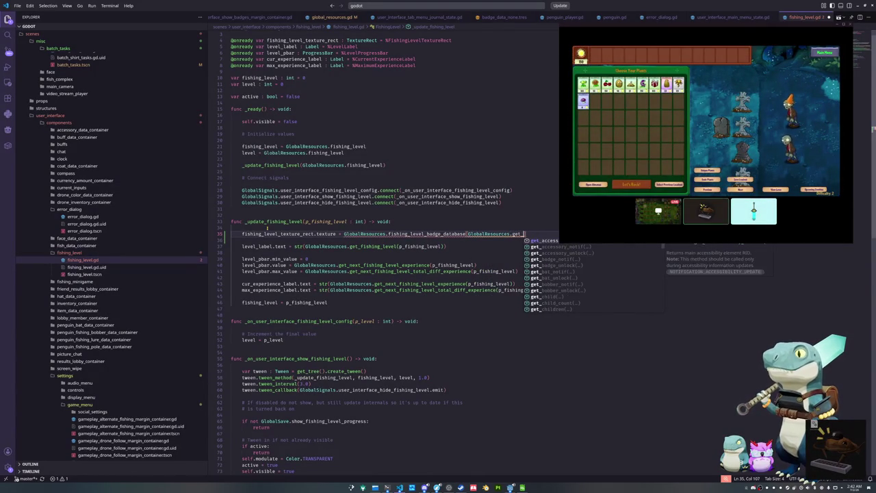
pyautogui.write('fishing')
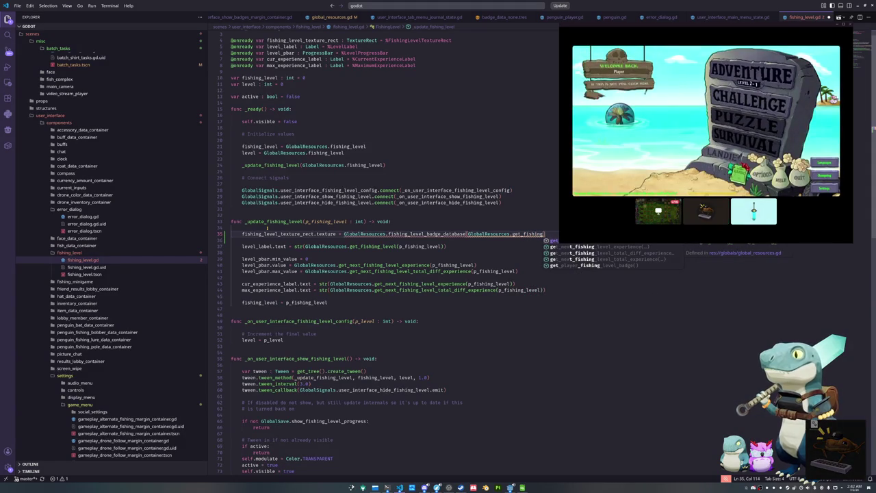
pyautogui.press('Tab')
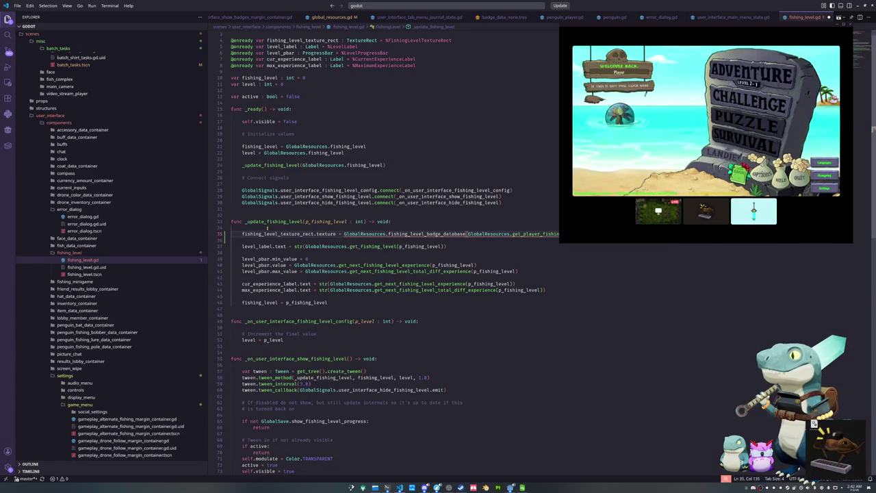
pyautogui.write('.')
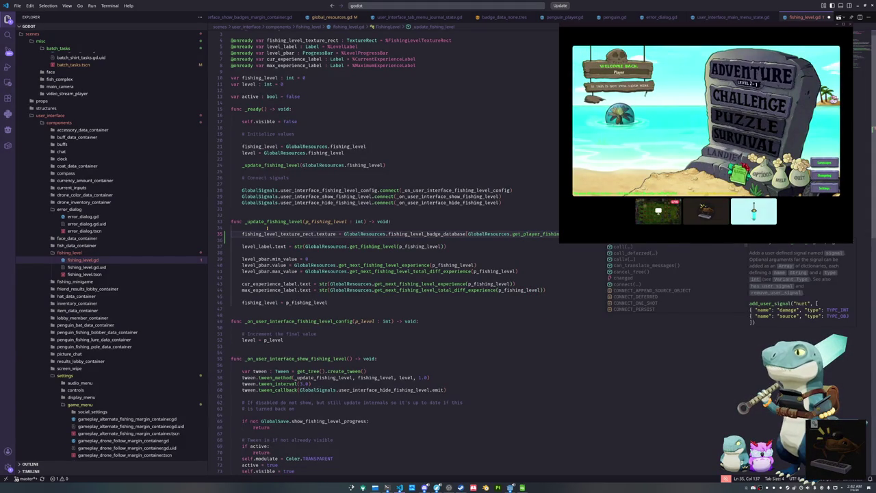
pyautogui.press('Escape')
pyautogui.press('Return')
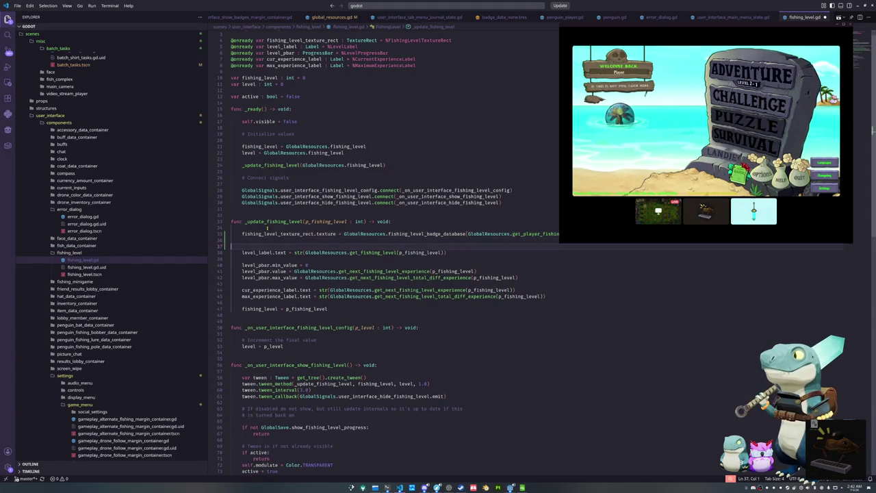
pyautogui.press('Up')
pyautogui.press('Up')
pyautogui.hotkey('ctrl', 'Right')
pyautogui.hotkey('ctrl', 'Right')
pyautogui.hotkey('ctrl', 'Right')
pyautogui.press('Right')
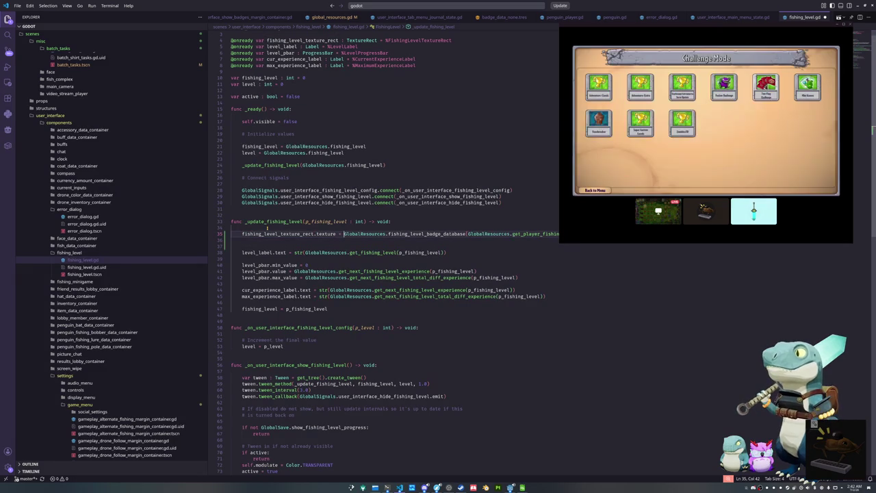
pyautogui.hotkey('shift', 'End')
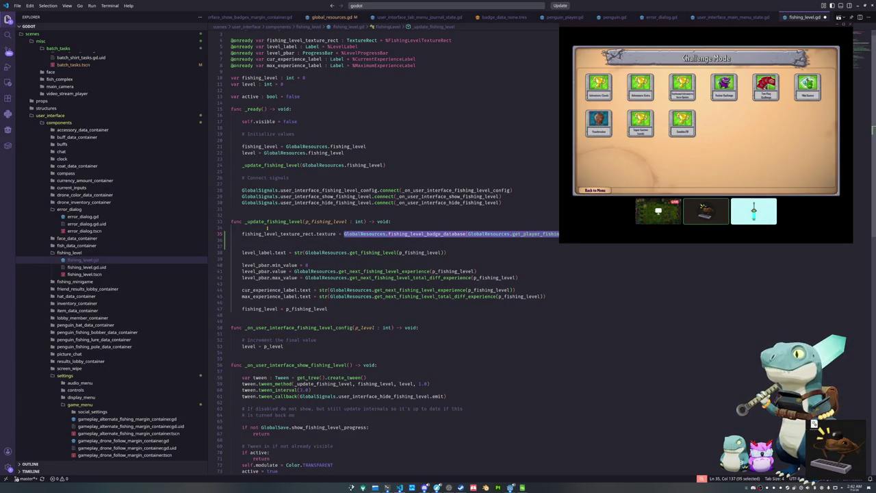
pyautogui.write('fishing_l')
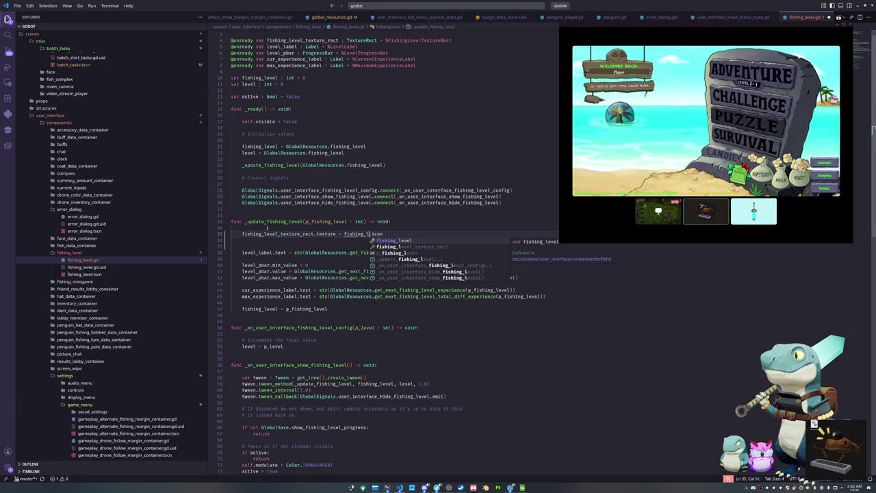
pyautogui.write('evel_')
pyautogui.write('badge_data')
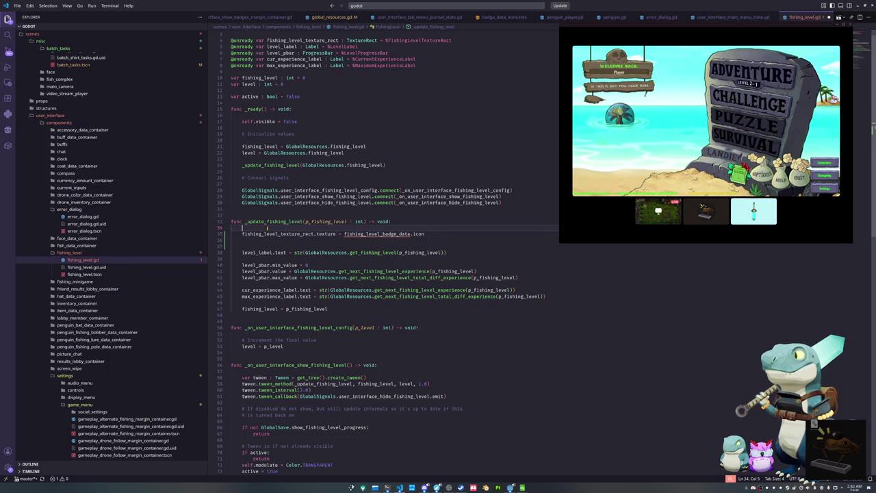
# Declare fishing_level_badge_data : FishingLevelBadgeData above the texture assignment
pyautogui.hotkey('ctrl', 'shift', 'Return')
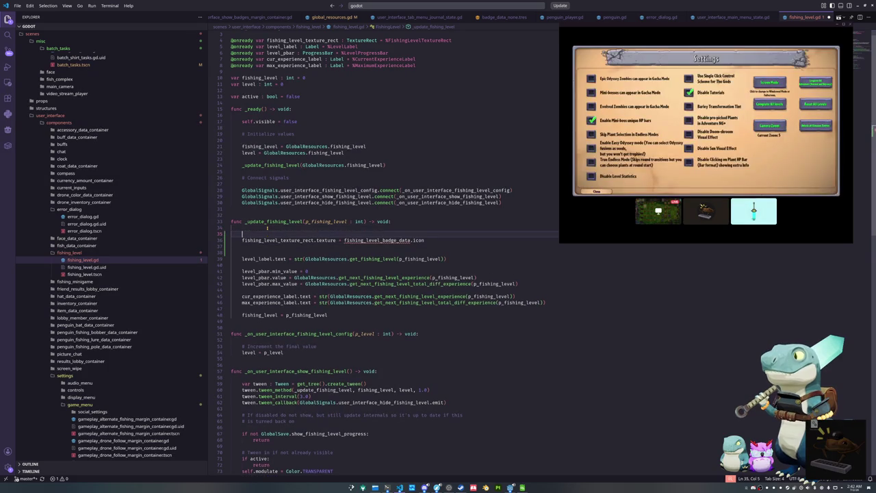
pyautogui.write('var fishing_level_badge')
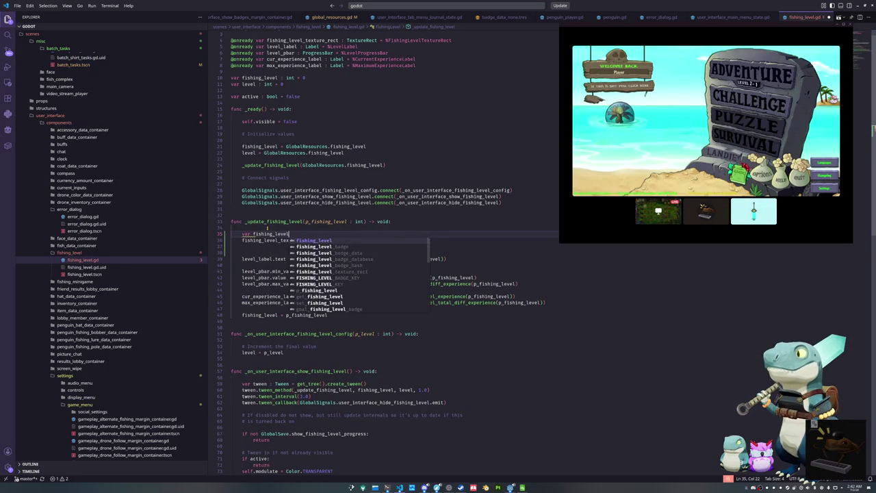
pyautogui.write('_data : ')
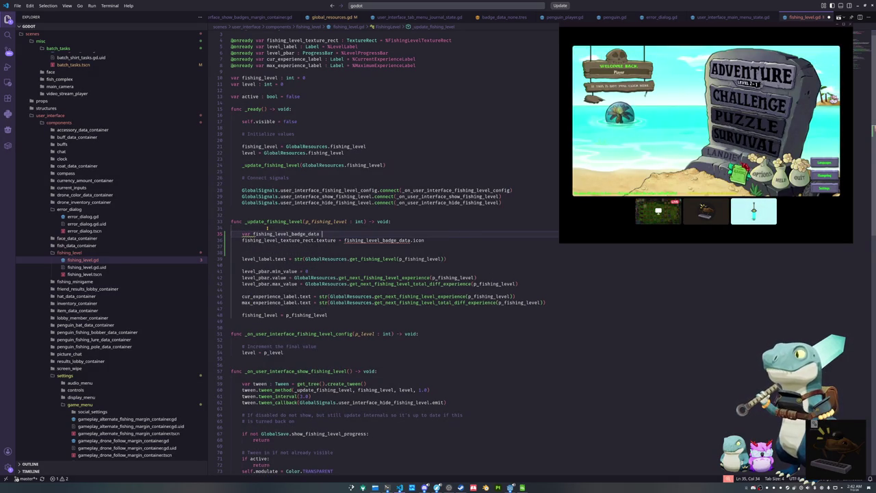
pyautogui.write('FishingL')
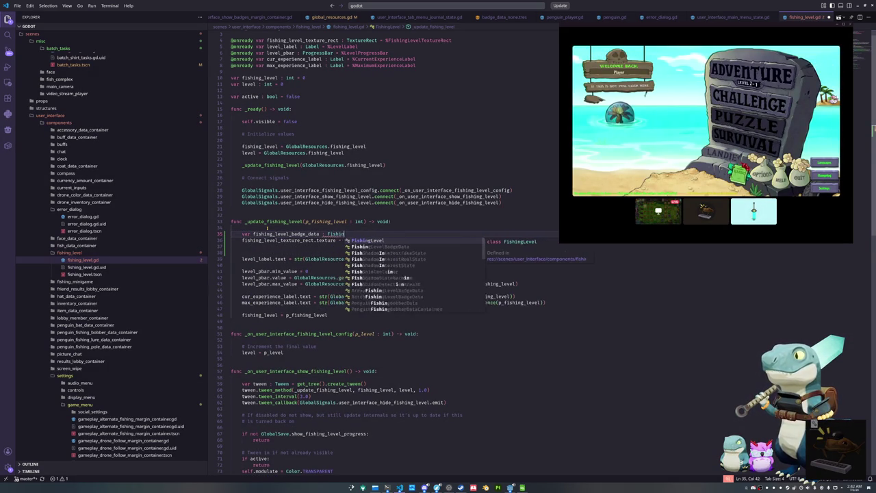
pyautogui.press('Down')
pyautogui.press('Return')
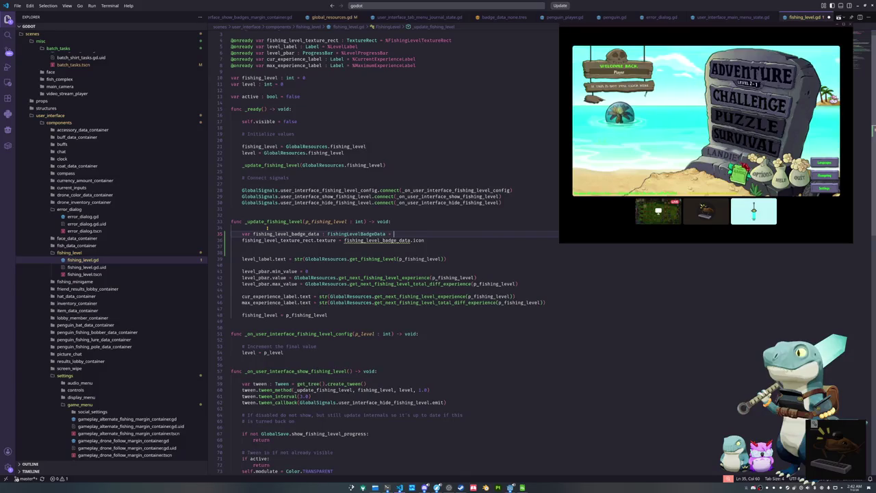
# Begin a new line assigning fishing_level_texture_rect.modulate
pyautogui.press('Down')
pyautogui.press('Return')
pyautogui.write('fishi')
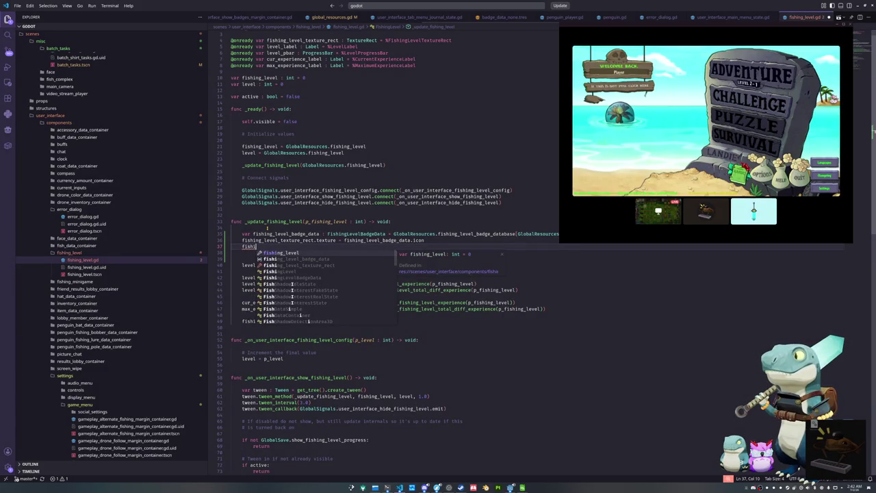
pyautogui.press('Return')
pyautogui.write('_te')
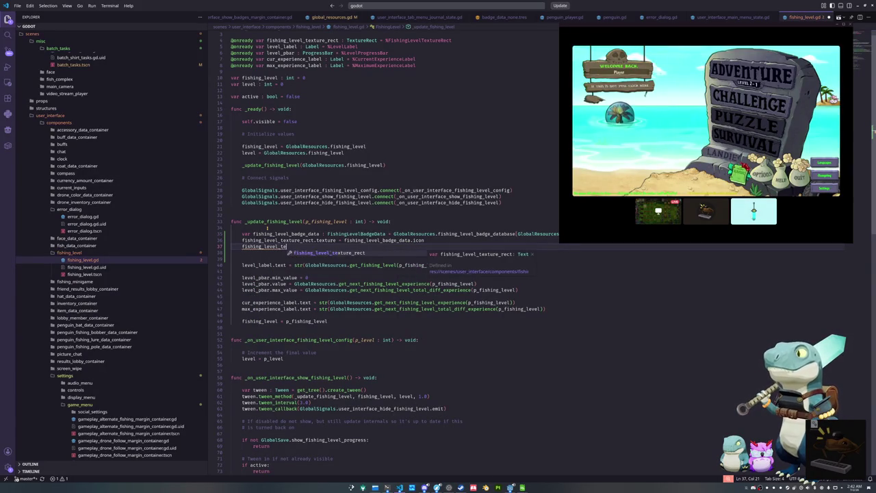
pyautogui.press('Return')
pyautogui.write('.mod')
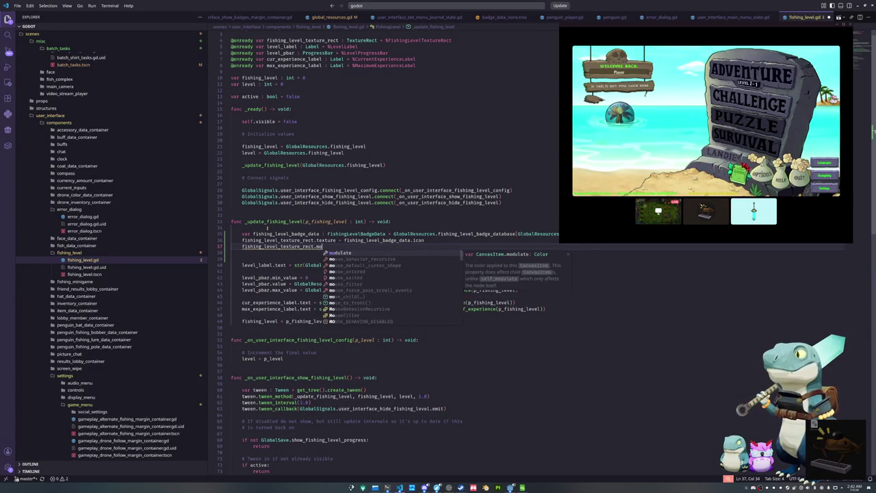
pyautogui.press('Return')
# Set the modulate to ConstantEnum.rarity_colors[fishing_level_badge_data.icon_rarity]
pyautogui.write('Co')
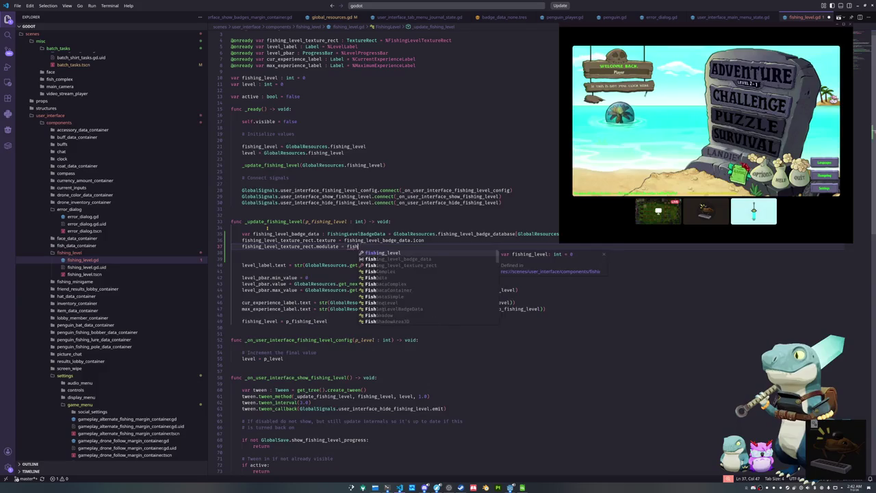
pyautogui.write('nst')
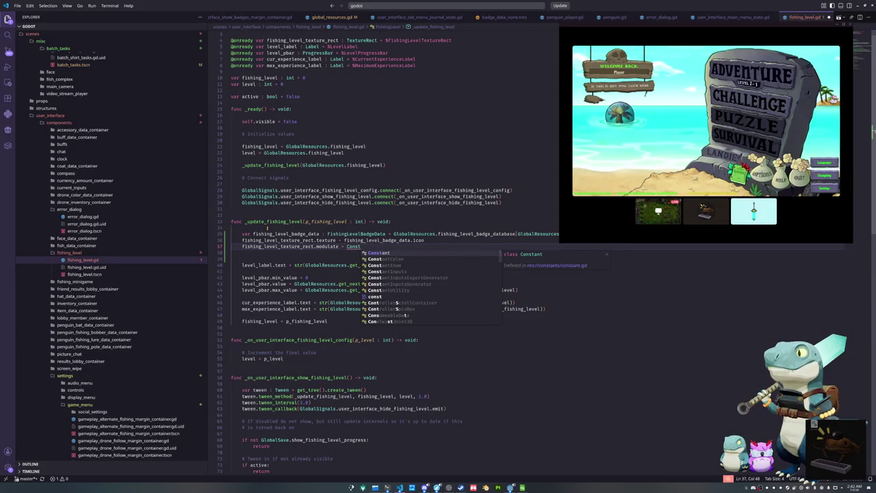
pyautogui.write('antE')
pyautogui.press('Return')
pyautogui.write('rar')
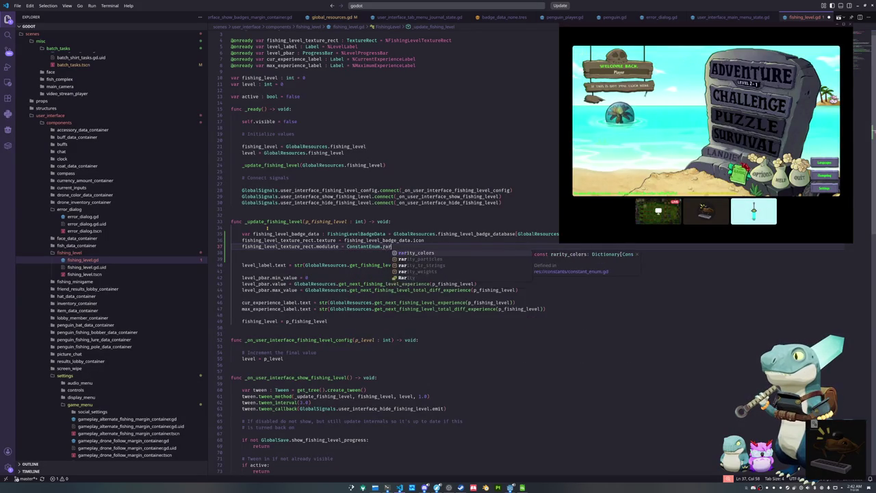
pyautogui.press('Return')
pyautogui.write('fishing_level_')
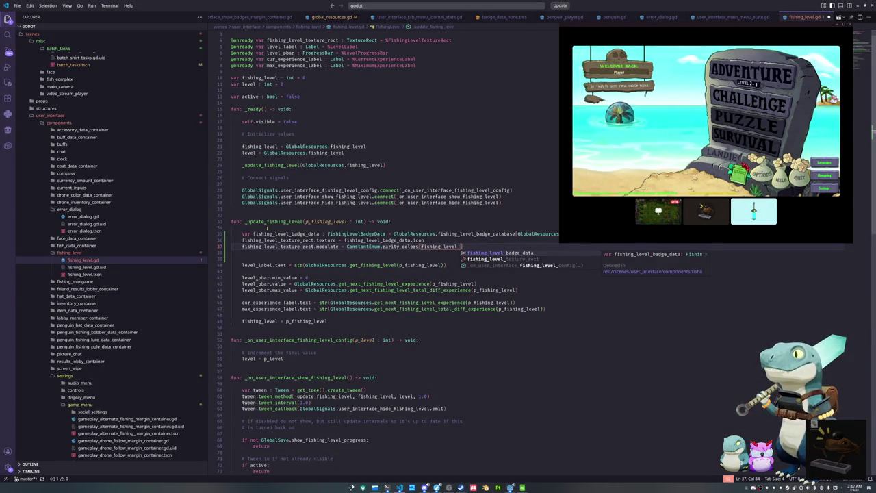
pyautogui.press('Return')
pyautogui.write('.')
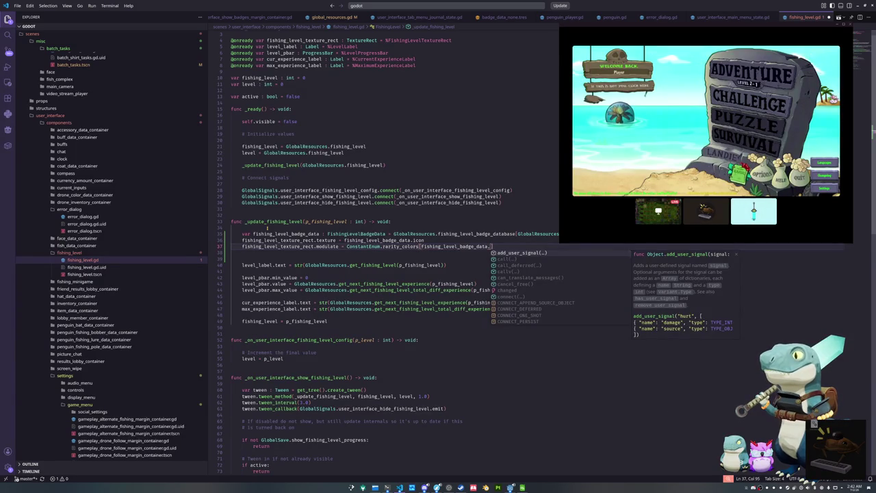
pyautogui.write('icon')
pyautogui.press('Return')
pyautogui.press('Down')
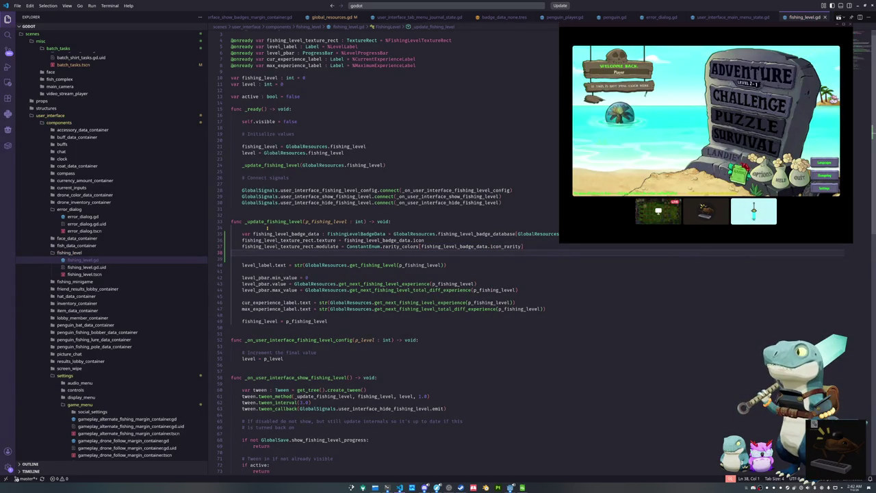
pyautogui.hotkey('alt', 'Tab')
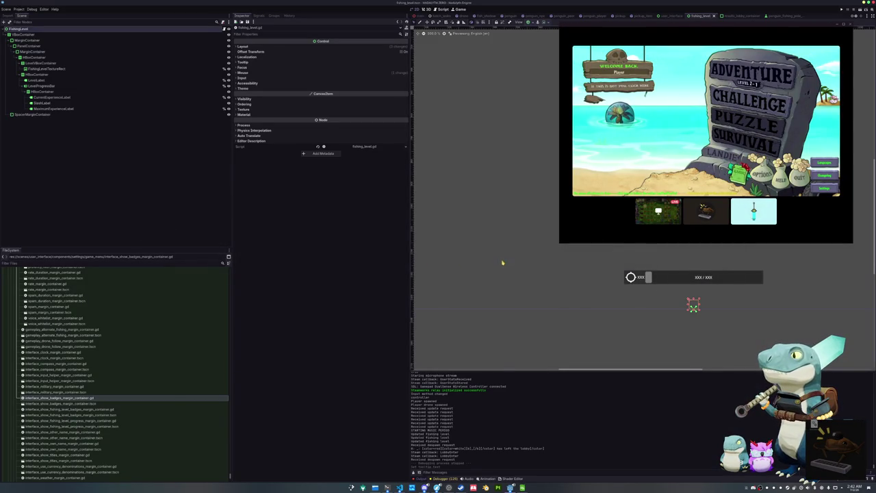
# Quick-load the fishing_level_badge texture onto FishingLevelTextureRect, then bring up Dolphin
pyautogui.click(368, 51)
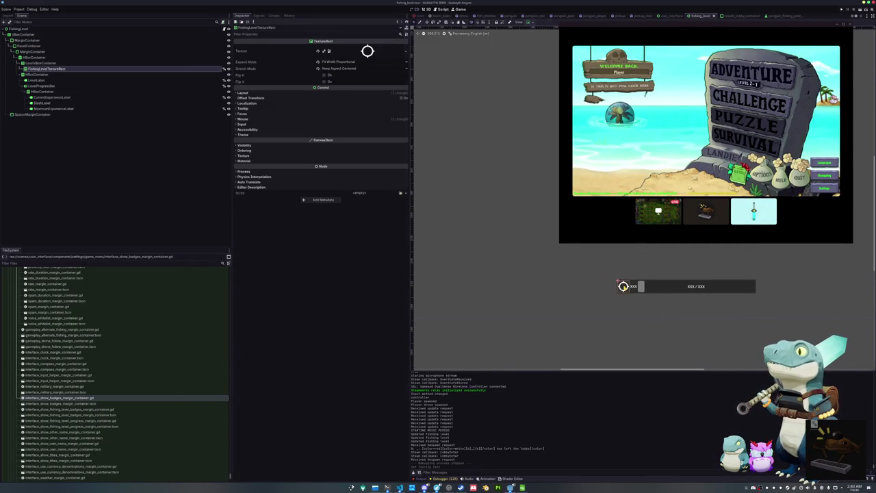
pyautogui.click(407, 54)
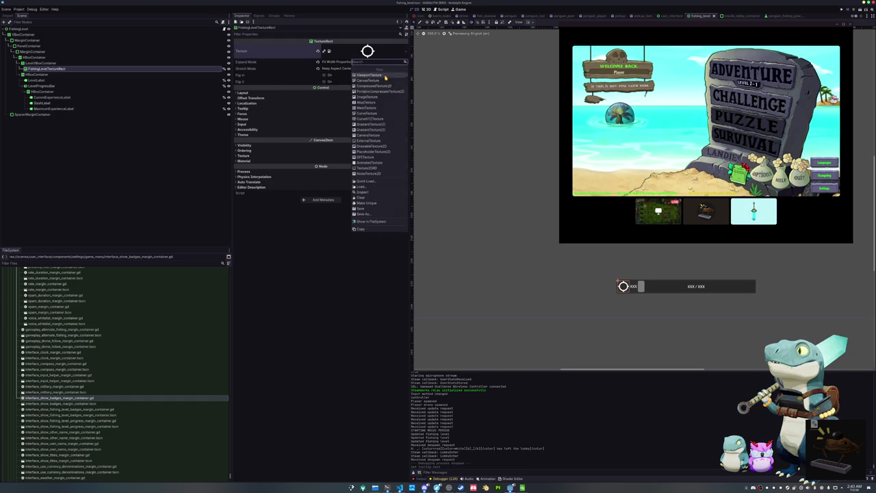
pyautogui.click(376, 183)
pyautogui.click(367, 199)
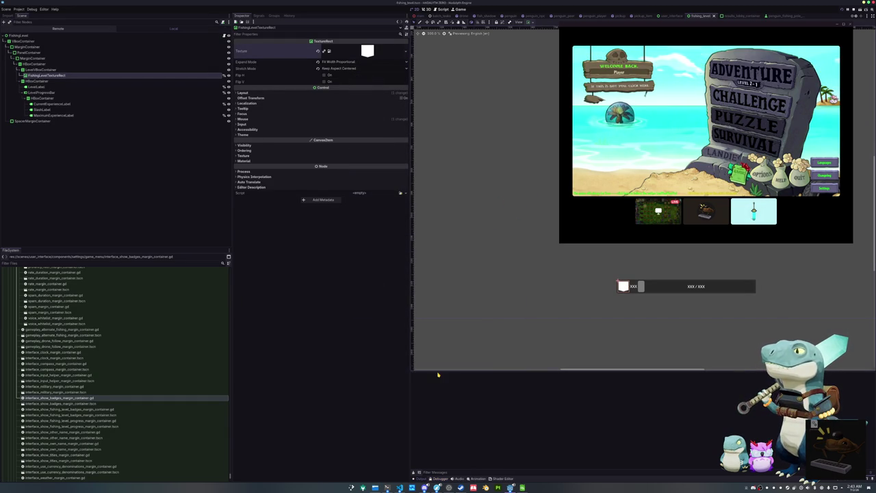
pyautogui.click(387, 487)
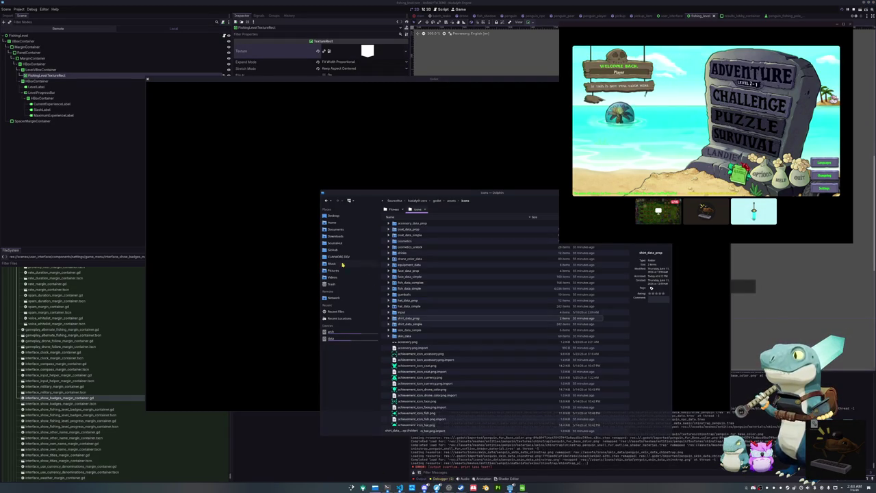
# Open HADALYTH-ZERO/data/player.cfg, change fishing_level to 1, and close Kate
pyautogui.doubleClick(409, 235)
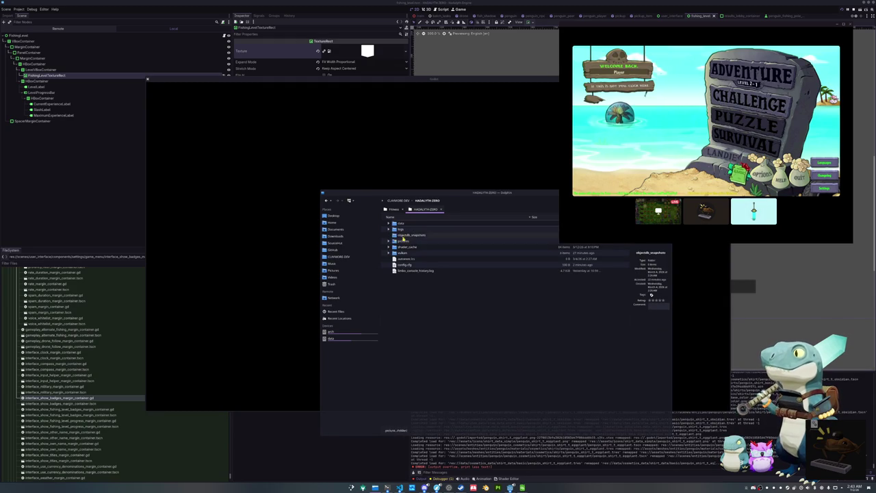
pyautogui.doubleClick(401, 225)
pyautogui.doubleClick(404, 234)
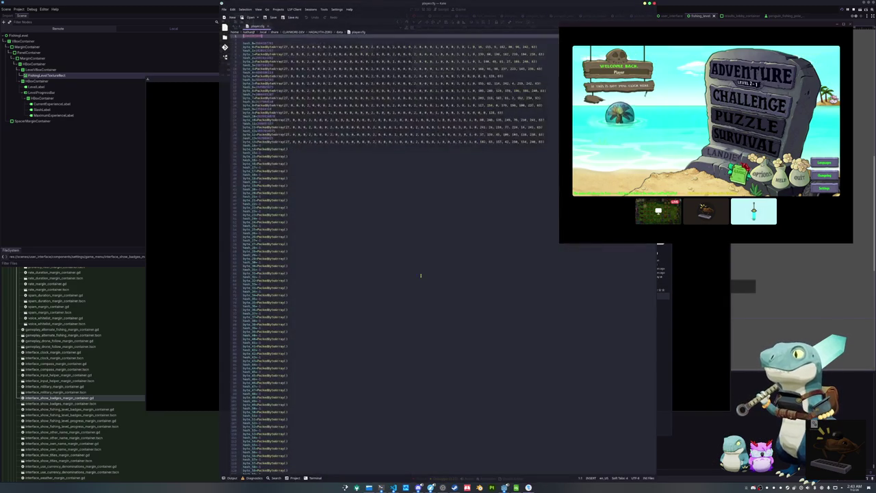
pyautogui.scroll(-20, 348, 241)
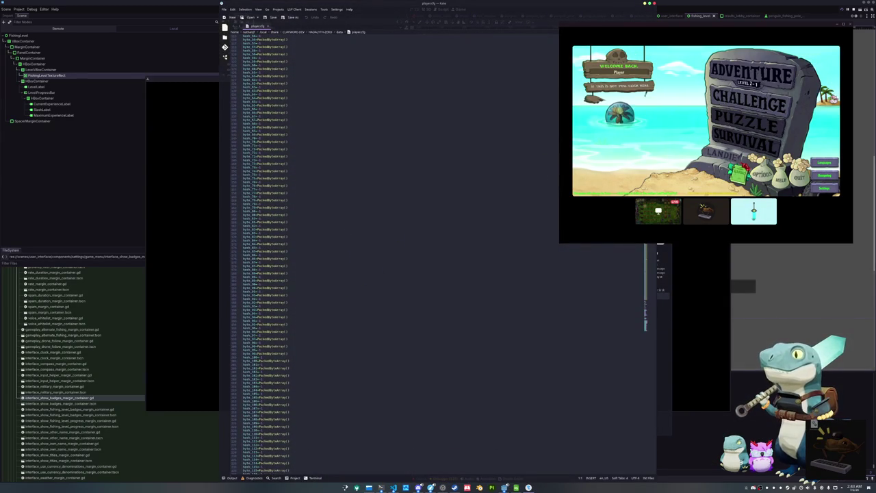
pyautogui.scroll(-20, 645, 306)
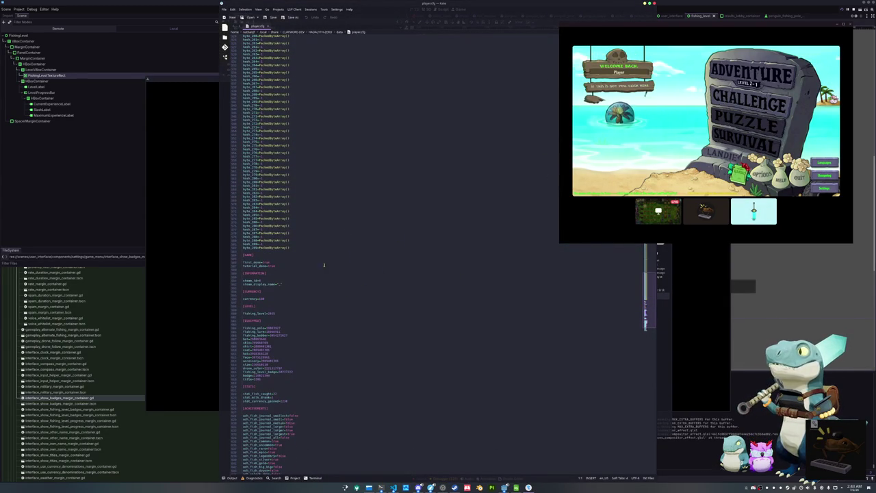
pyautogui.doubleClick(270, 312)
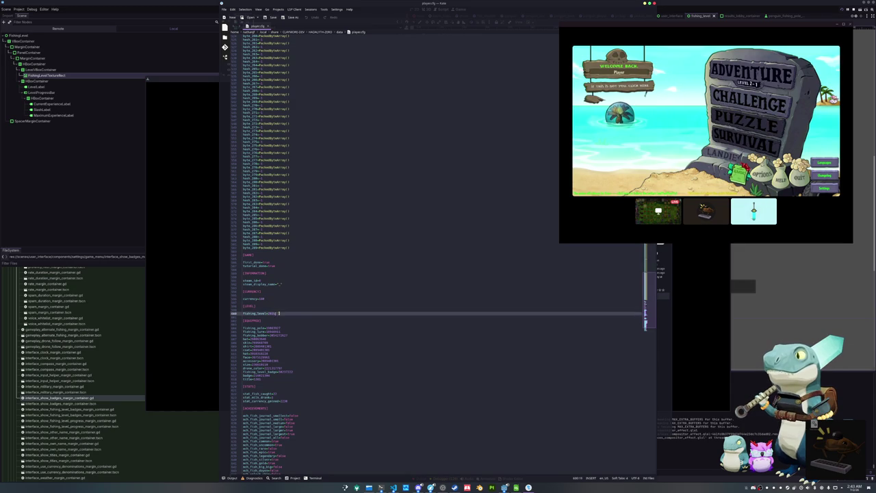
pyautogui.write('1')
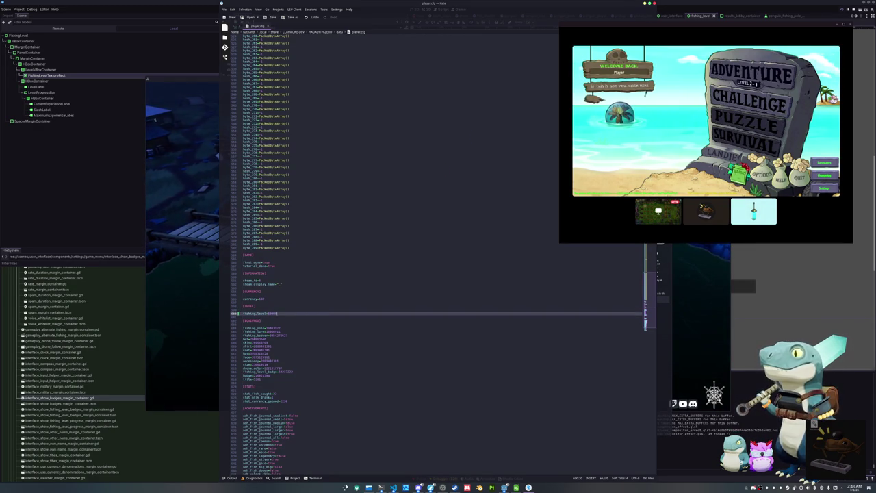
pyautogui.click(654, 4)
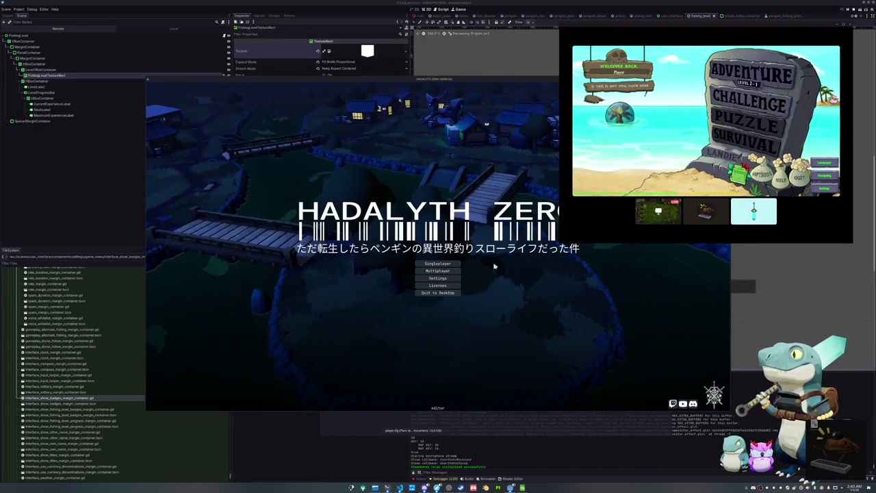
# Quit the game, rerun the project with F5, and start a singleplayer session
pyautogui.click(450, 293)
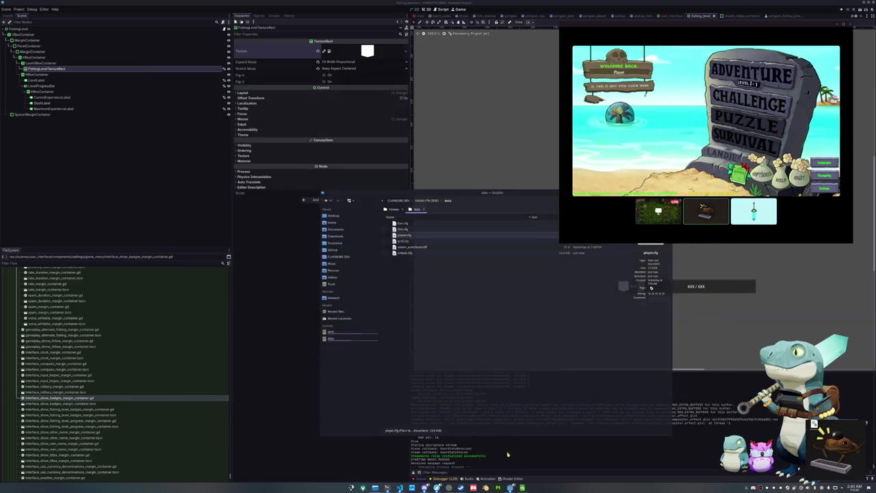
pyautogui.press('F5')
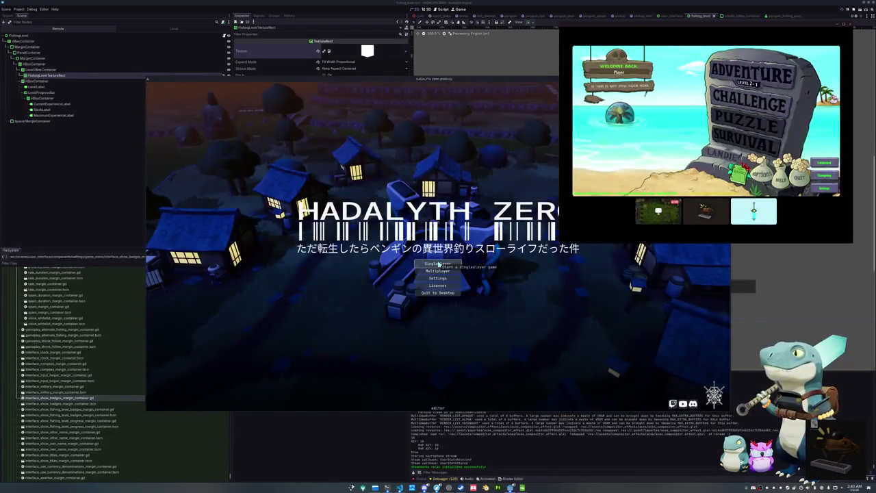
pyautogui.click(439, 264)
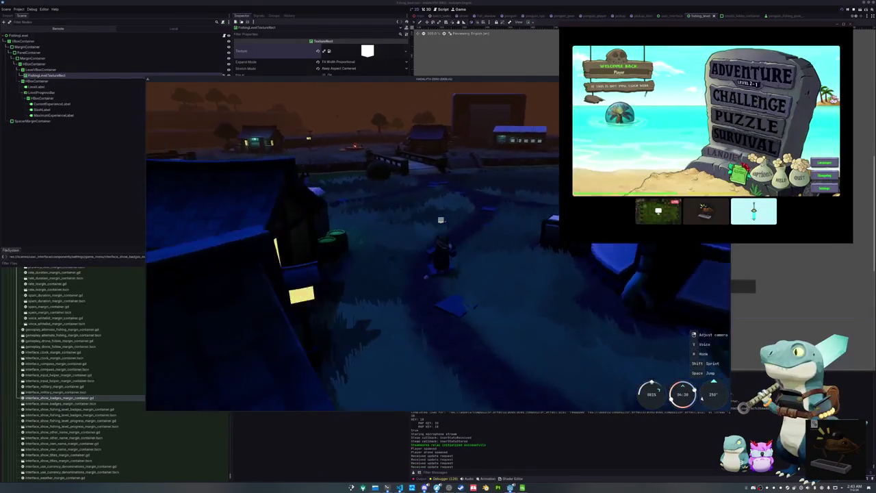
# Walk toward the water and open the Journal showing Fishing Level 22
pyautogui.press('w')
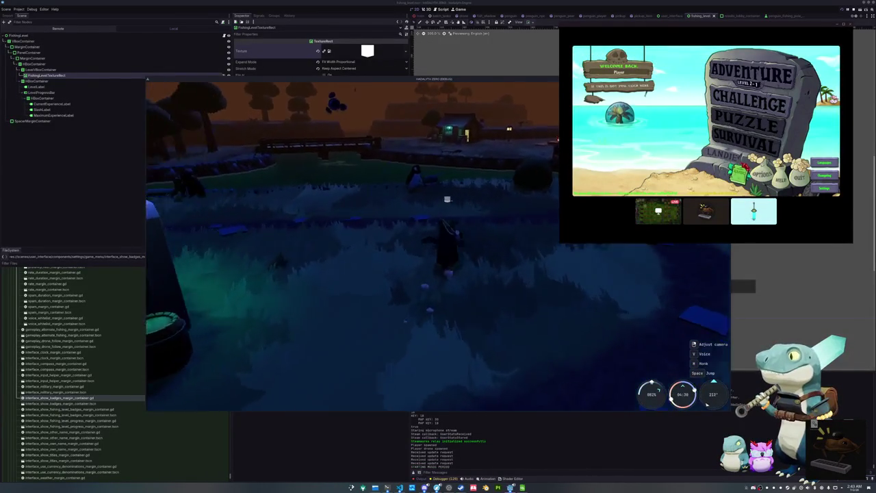
pyautogui.press('w')
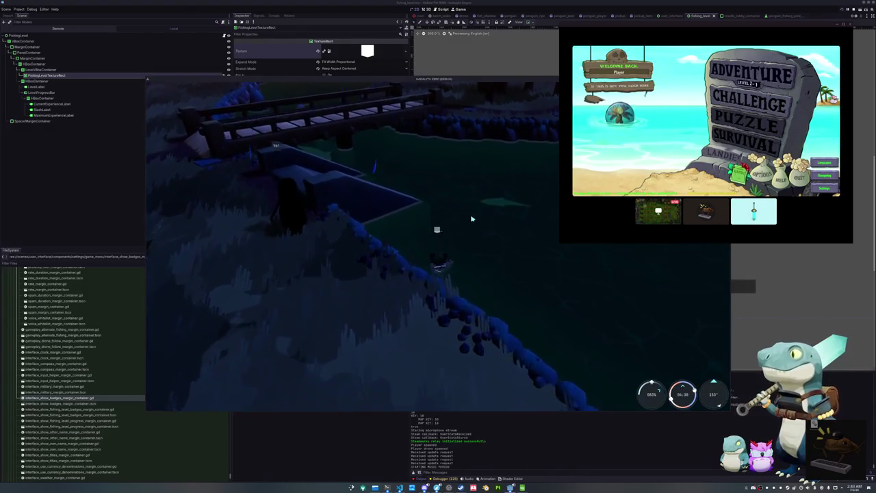
pyautogui.press('Tab')
pyautogui.press('e')
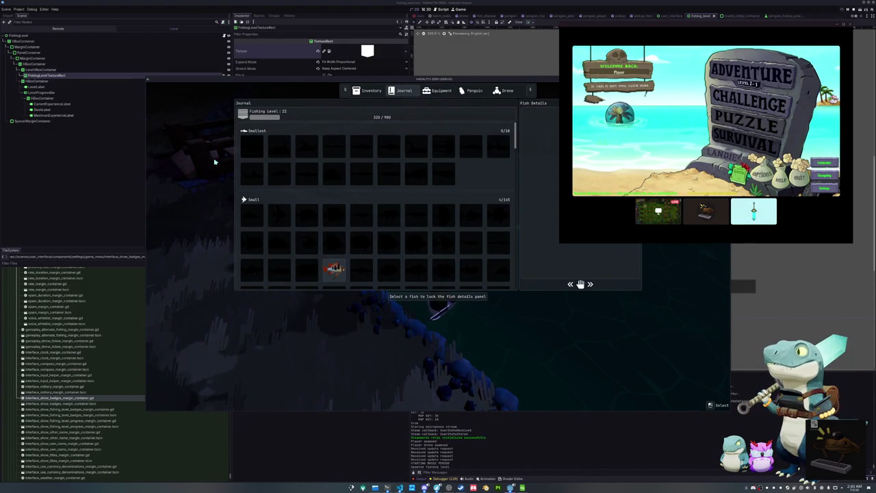
# Walk to the end of the bridge, cast, and match the arrow sequence to land a fish
pyautogui.press('Tab')
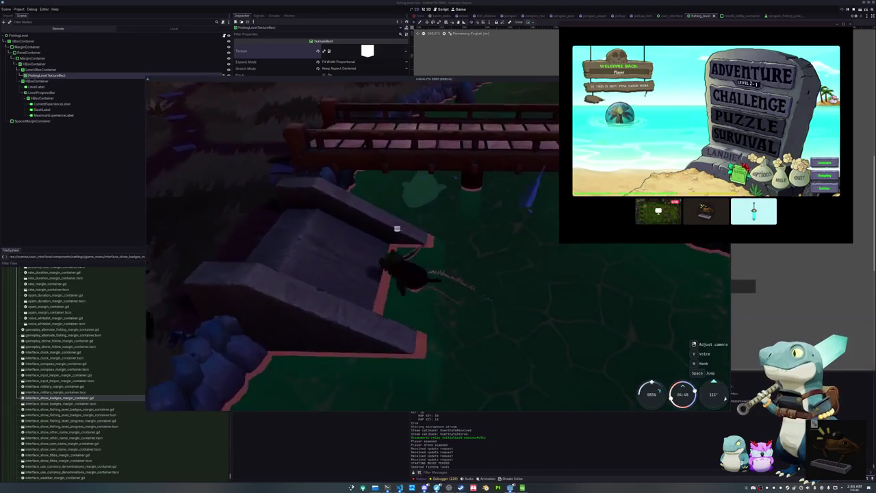
pyautogui.press('w')
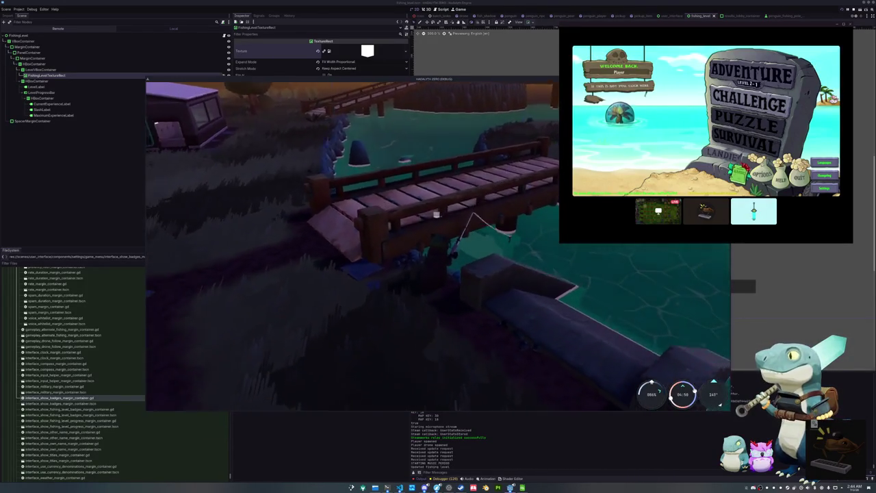
pyautogui.click(489, 264)
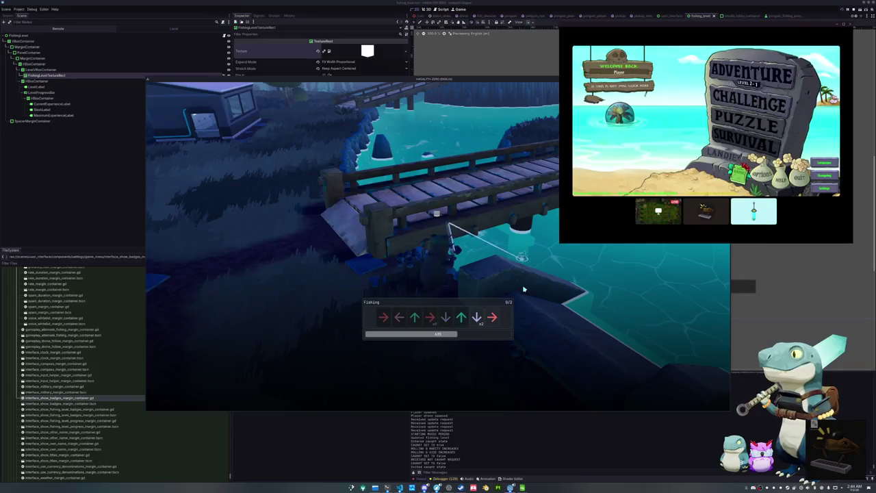
pyautogui.press('Down')
pyautogui.press('Right')
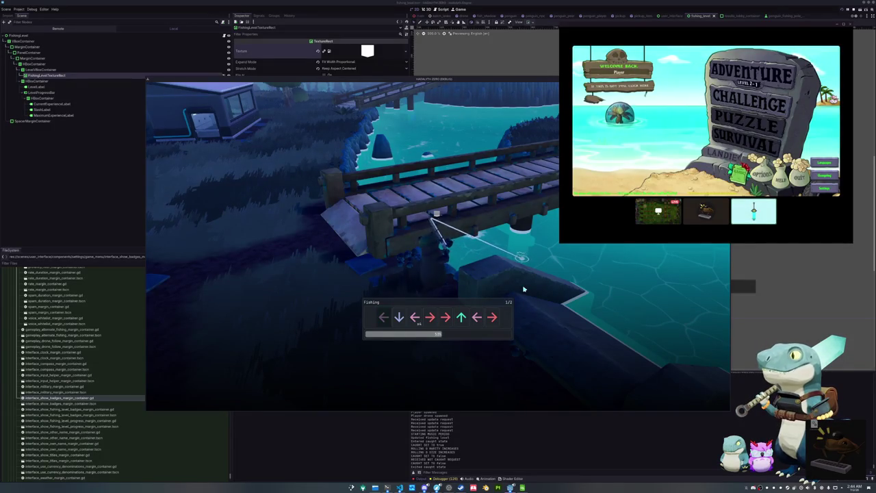
pyautogui.press('Up')
pyautogui.press('Left')
pyautogui.press('Right')
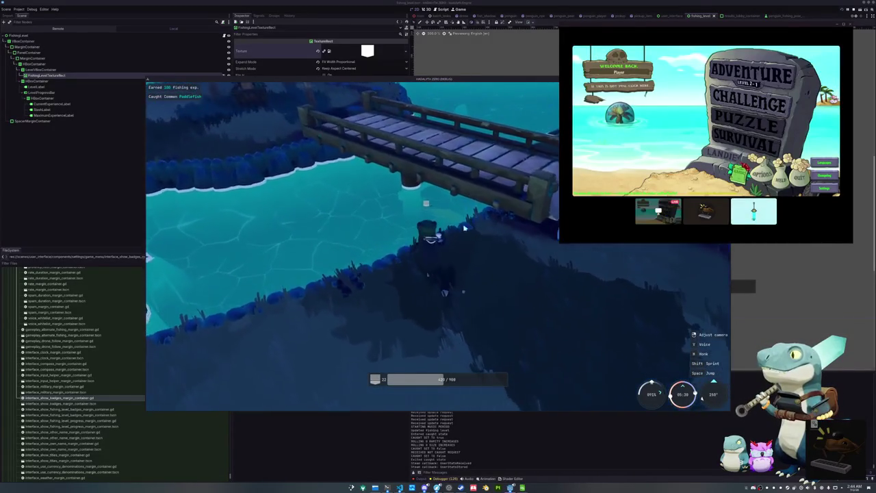
# Cast again, hook and reel in the Common Mexican Tetra, and dismiss its catch card
pyautogui.press('r')
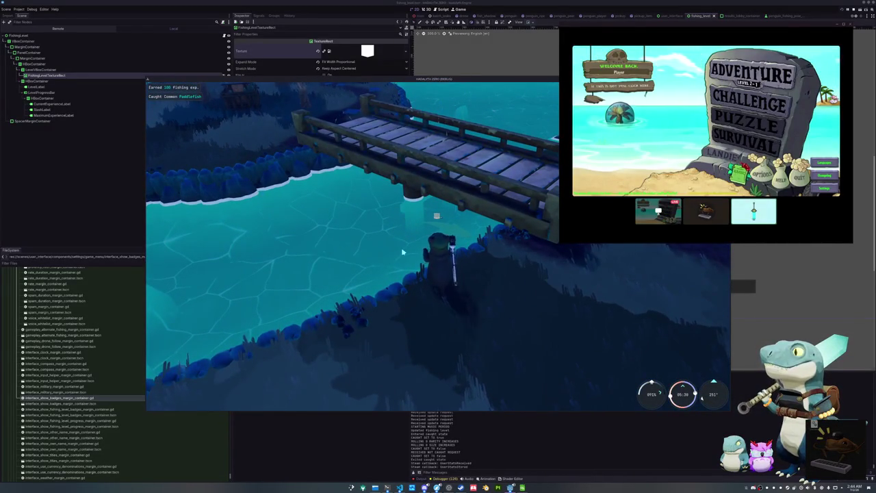
pyautogui.click(401, 254)
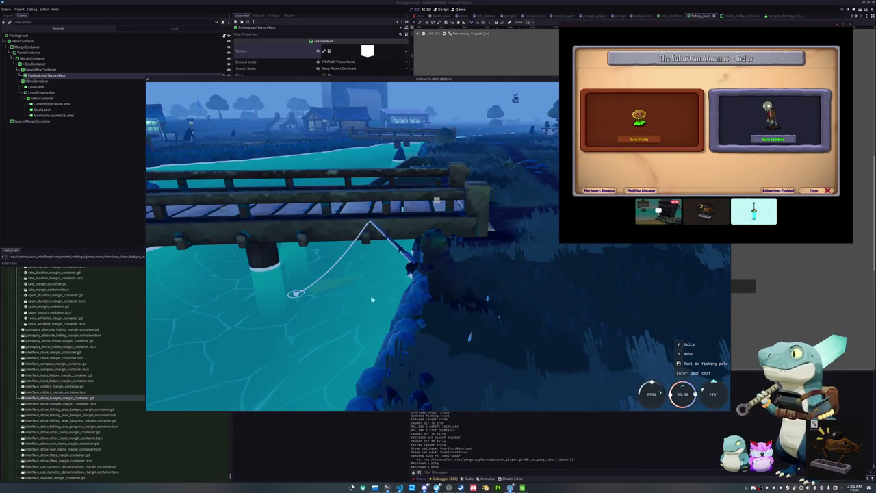
pyautogui.click(361, 295)
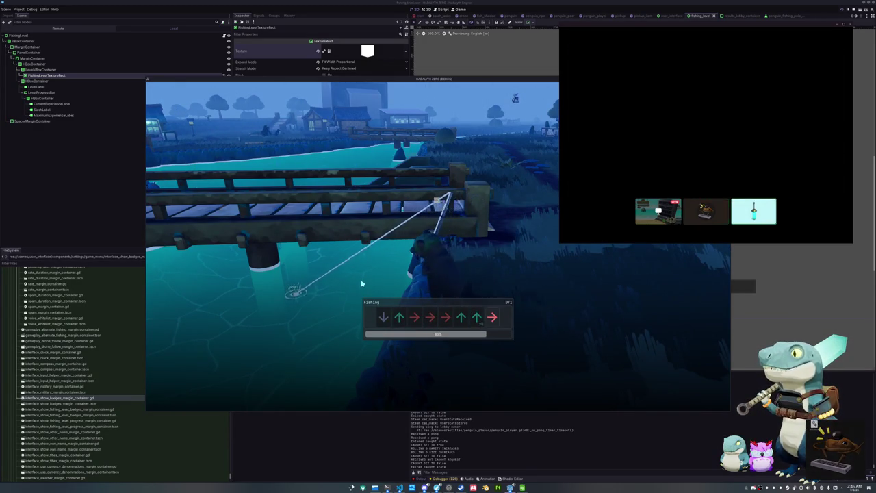
pyautogui.press('Down')
pyautogui.press('Up')
pyautogui.press('Right')
pyautogui.press('Right')
pyautogui.press('Right')
pyautogui.press('Up')
pyautogui.press('Up')
pyautogui.press('Right')
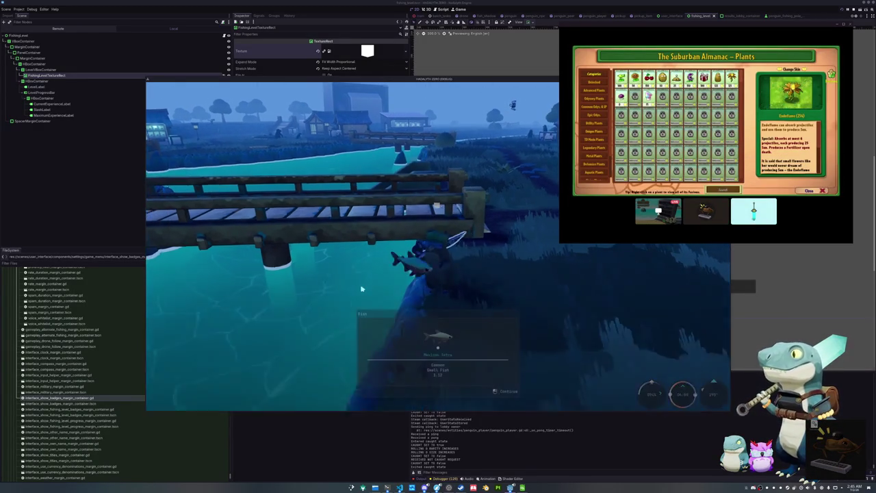
pyautogui.click(383, 282)
# Walk along the bank, cross the bridge onto the island, and cast the line
pyautogui.press('w')
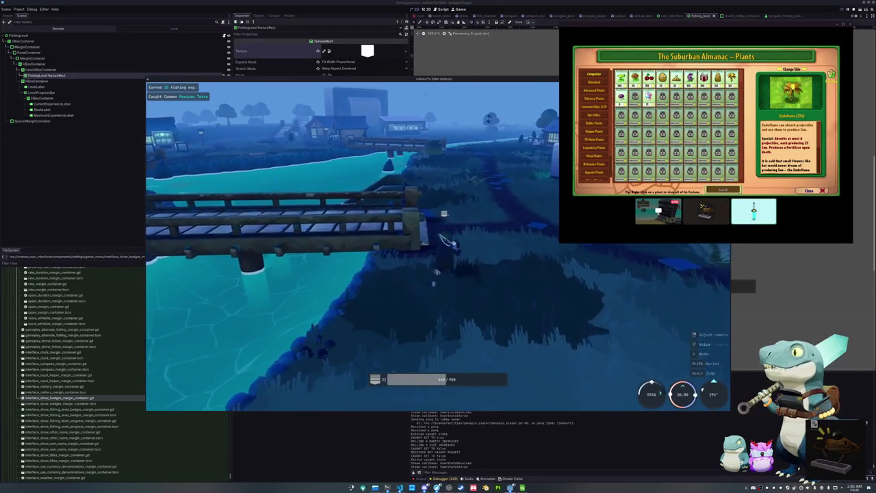
pyautogui.press('a')
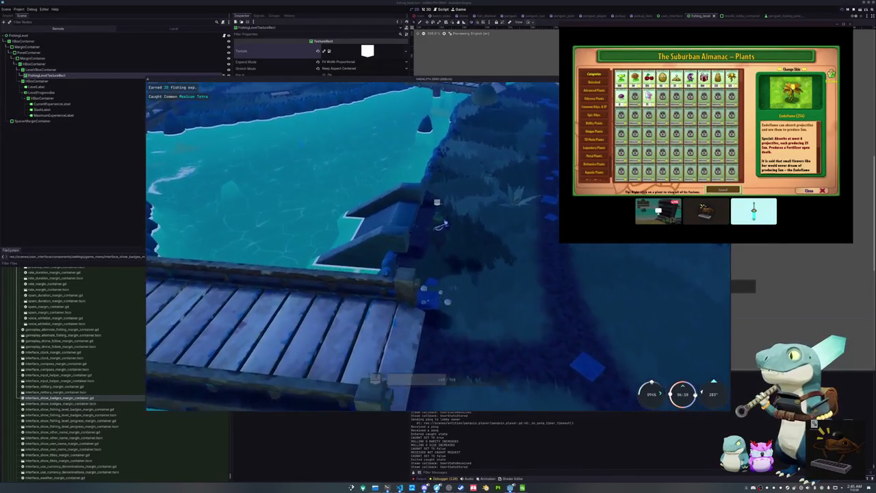
pyautogui.press('w')
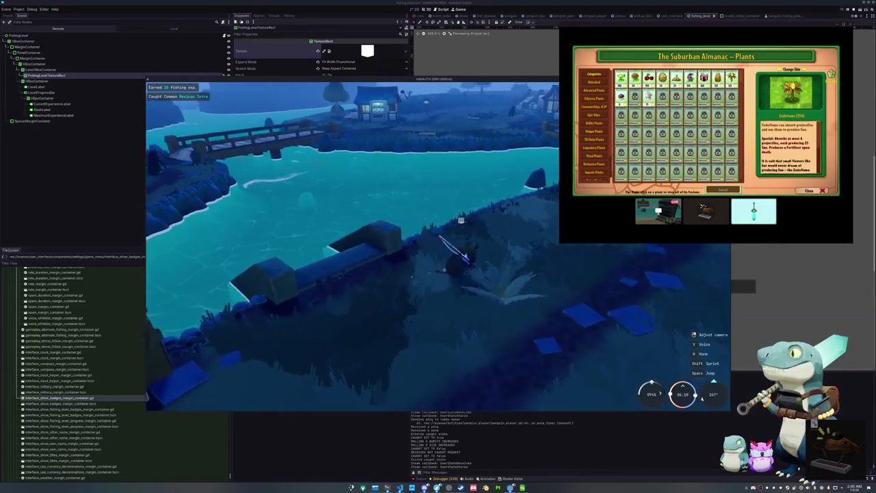
pyautogui.press('a')
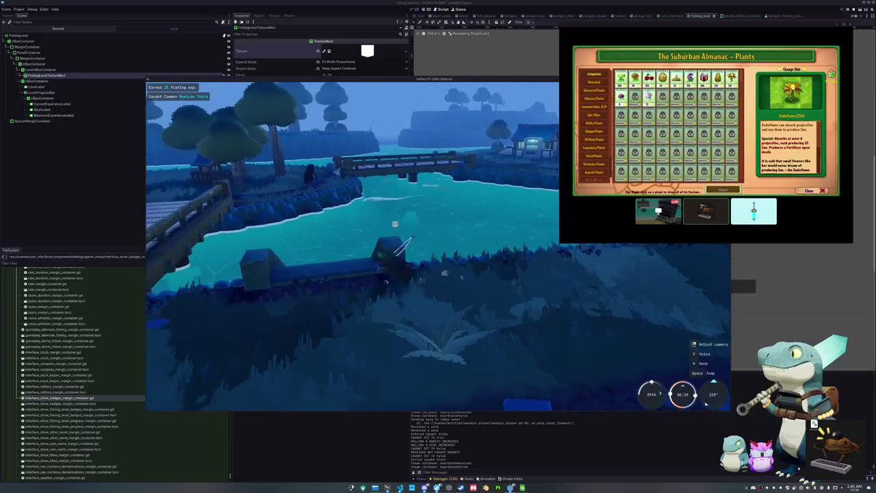
pyautogui.press('w')
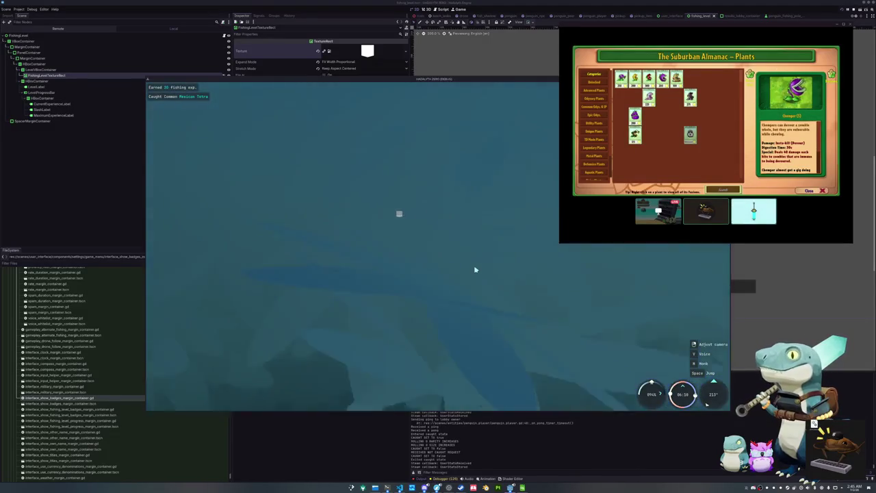
pyautogui.press('w')
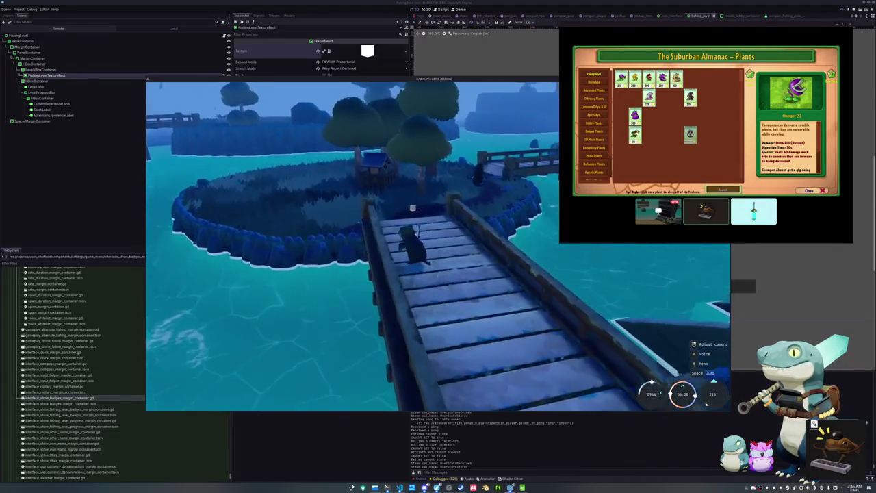
pyautogui.press('w')
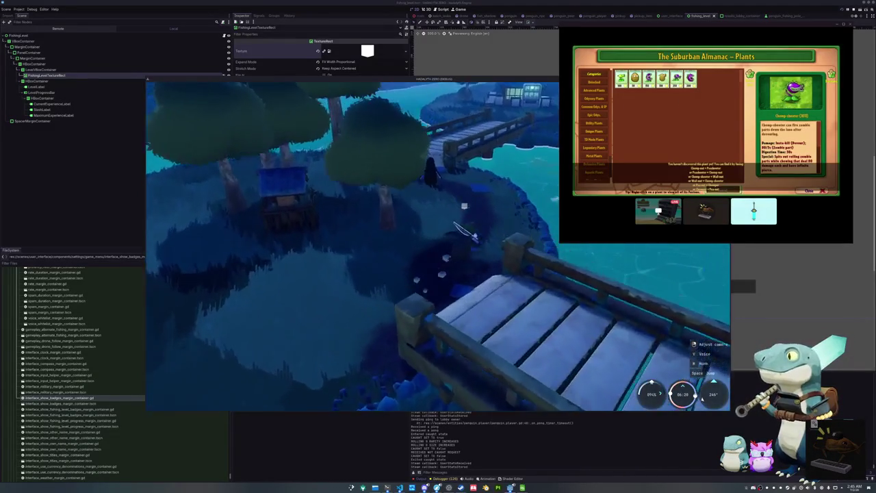
pyautogui.press('w')
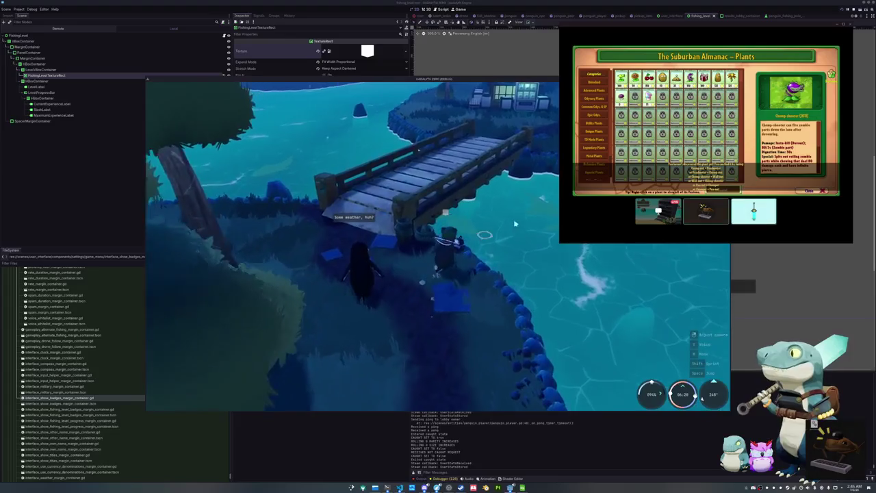
pyautogui.click(515, 223)
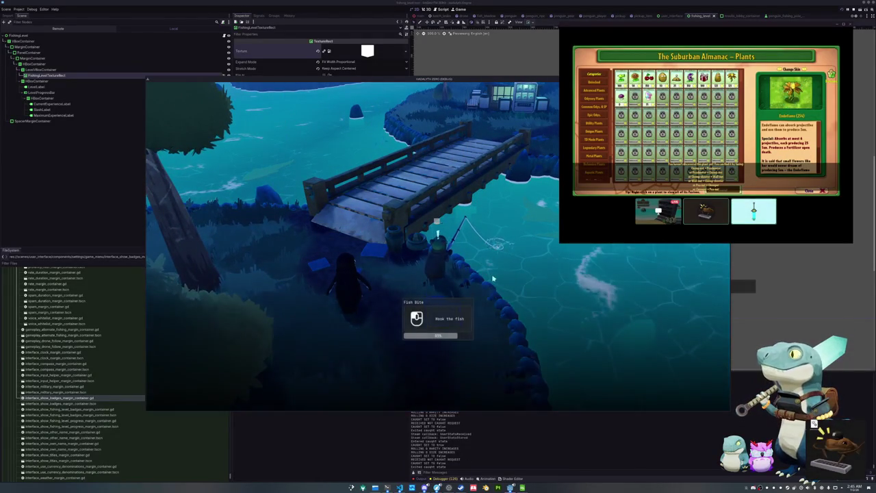
# Hook the fish and complete the arrow sequences to land a Common Sauron Pacu for 35 Fishing exp
pyautogui.click(495, 278)
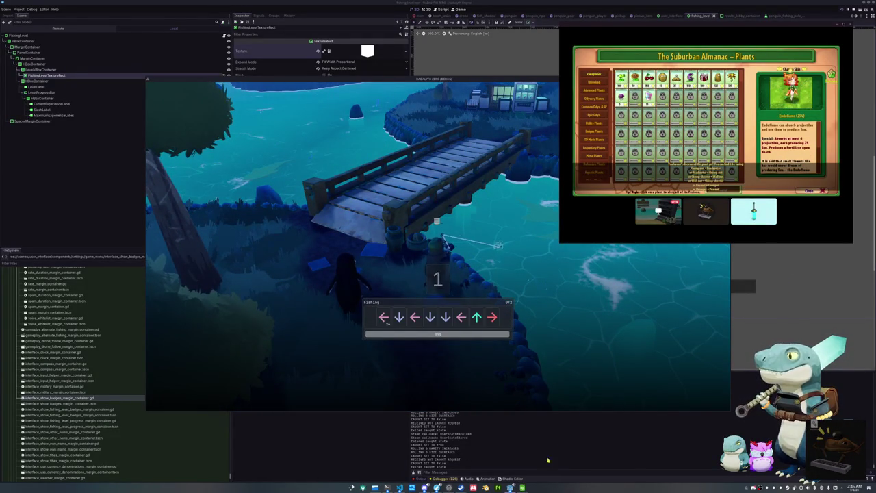
pyautogui.press('Left')
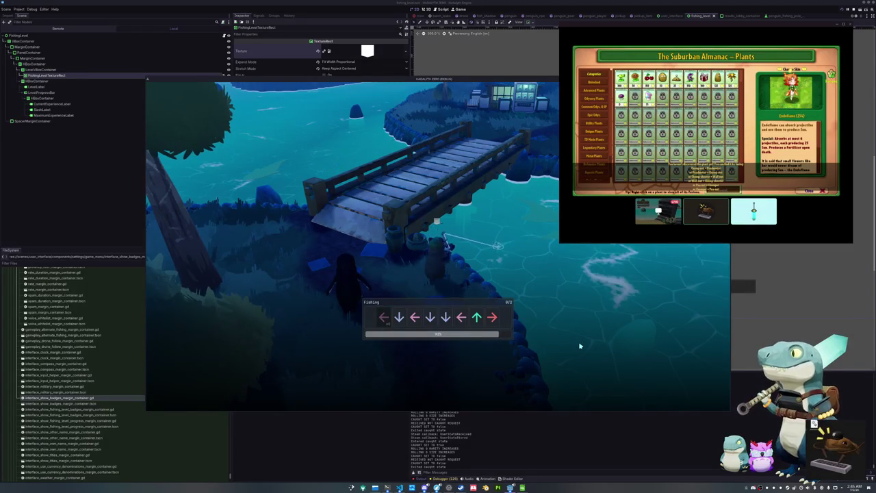
pyautogui.press('Left')
pyautogui.press('Up')
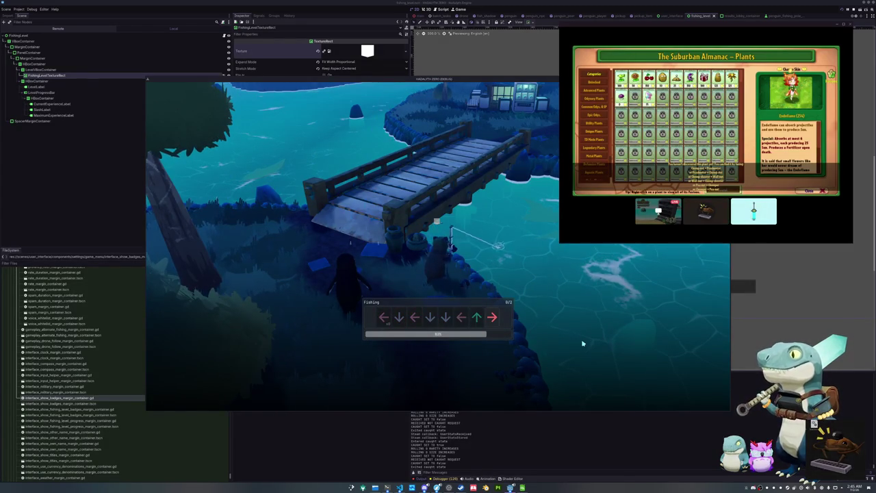
pyautogui.press('Right')
pyautogui.press('Up')
pyautogui.press('Right')
pyautogui.press('Down')
pyautogui.press('Down')
pyautogui.press('Down')
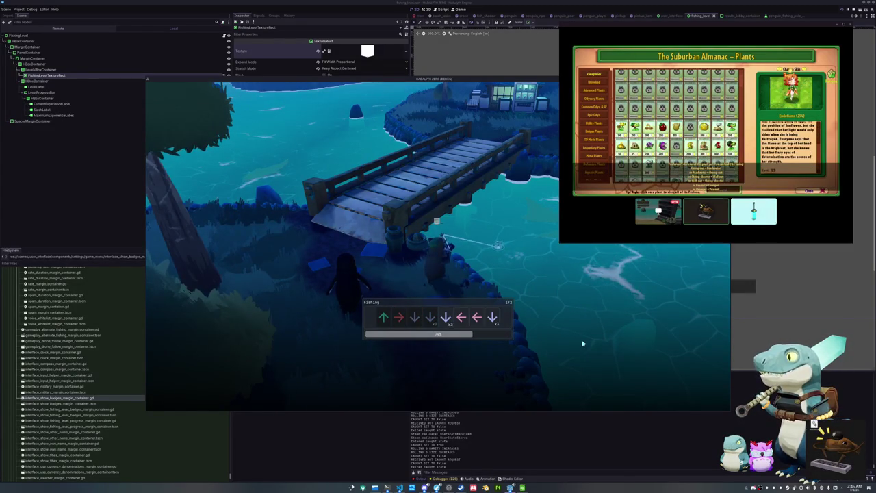
pyautogui.press('Down')
pyautogui.press('Left')
pyautogui.press('Left')
pyautogui.press('Down')
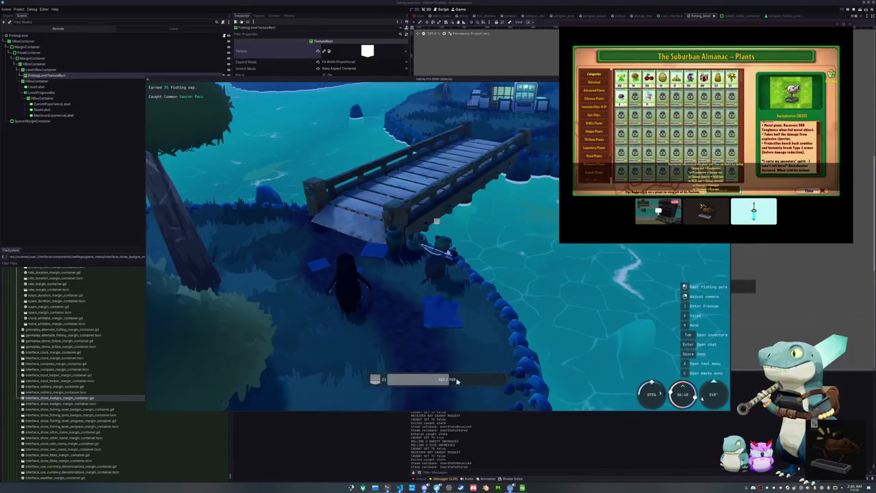
# Capture a region screenshot of the XP bar, then stop the running game with F8
pyautogui.press('Print')
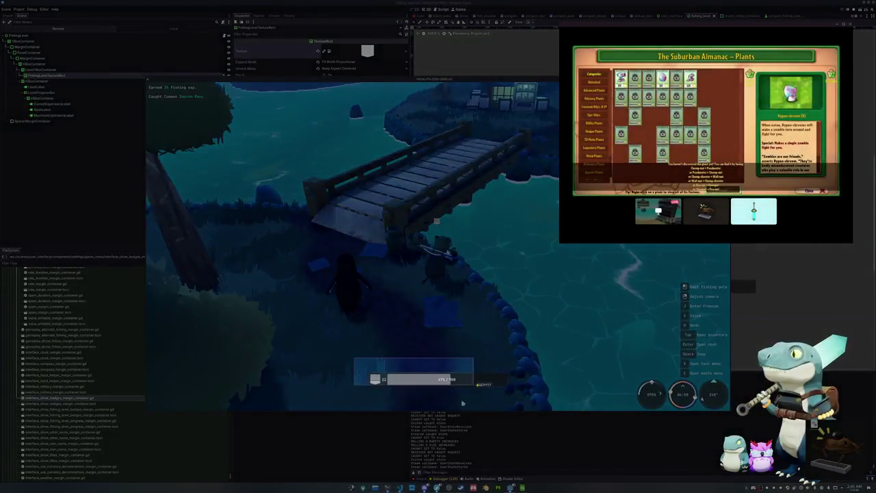
pyautogui.moveTo(354, 358); pyautogui.dragTo(530, 401)
pyautogui.click(472, 410)
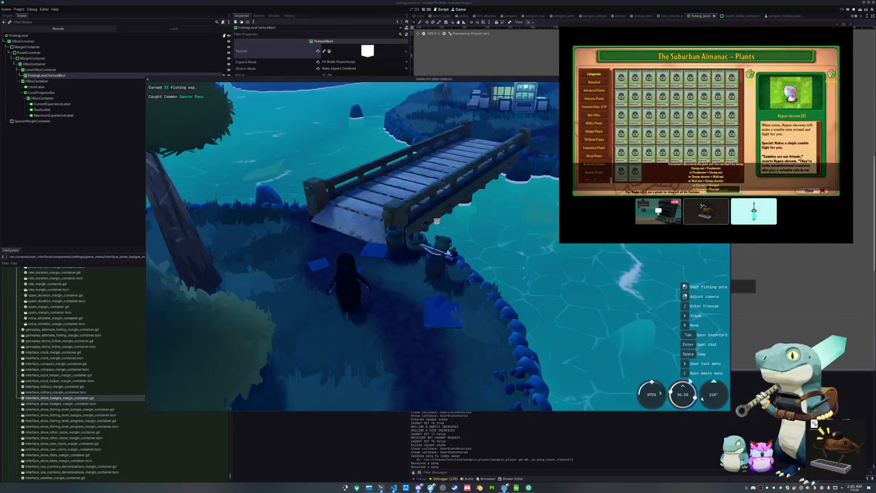
pyautogui.press('F8')
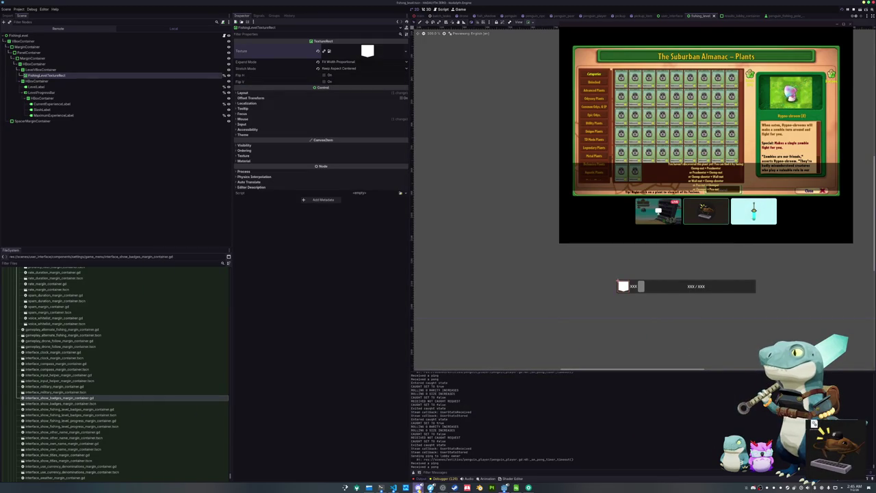
pyautogui.moveTo(811, 210)
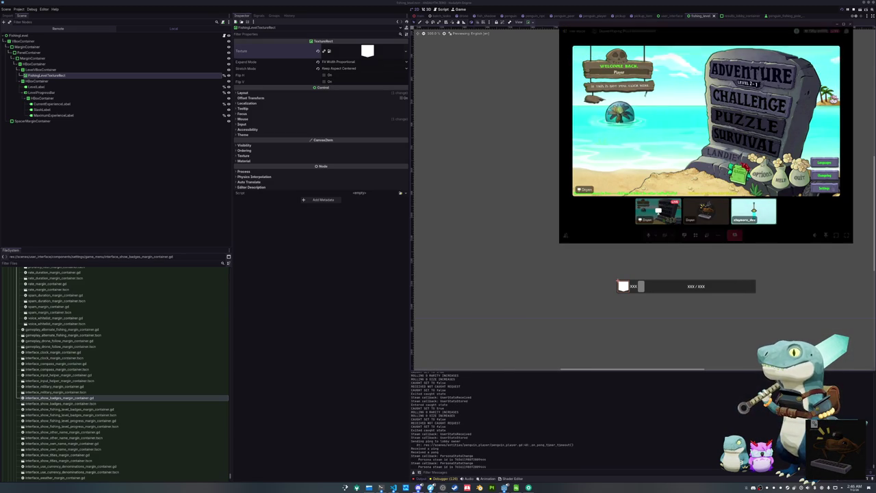
# Deselect the badge TextureRect, adjust the 2D viewport, and run the project with F5
pyautogui.click(609, 327)
pyautogui.scroll(-3, 596, 313)
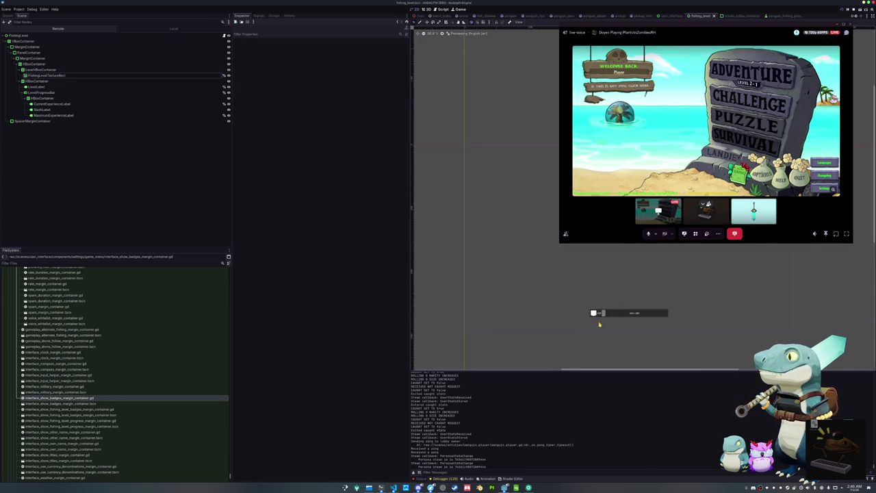
pyautogui.scroll(2, 582, 287)
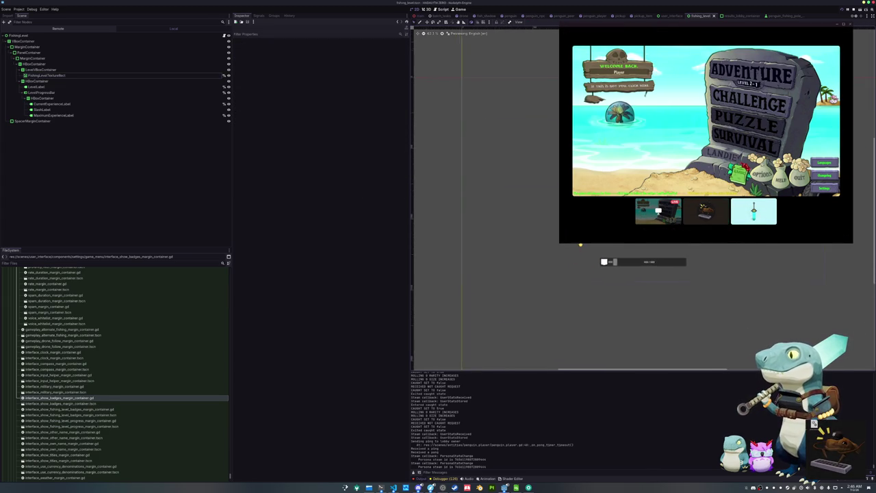
pyautogui.moveTo(550, 265)
pyautogui.mouseDown()
pyautogui.moveTo(573, 285)
pyautogui.moveTo(584, 274)
pyautogui.moveTo(569, 270)
pyautogui.mouseUp()
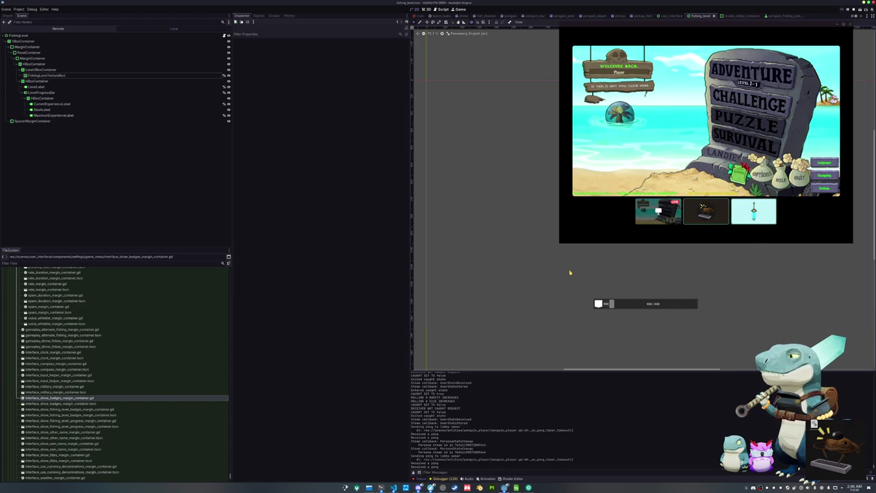
pyautogui.press('F5')
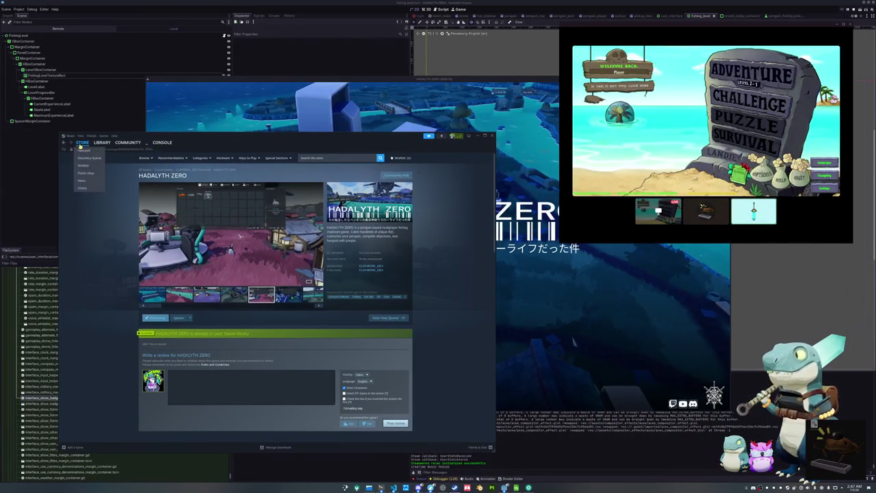
# Scroll through the Steam store front page, then close the Steam window
pyautogui.click(82, 142)
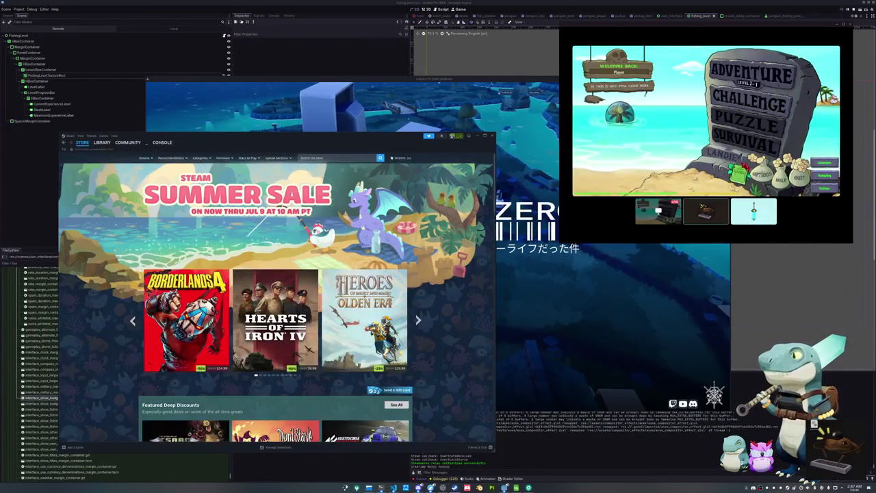
pyautogui.scroll(-5, 274, 301)
pyautogui.scroll(-1, 288, 301)
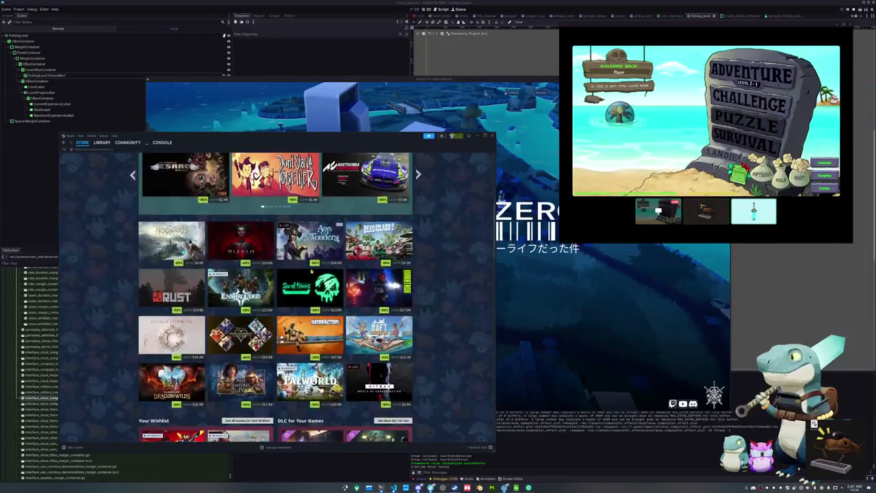
pyautogui.scroll(-12, 122, 322)
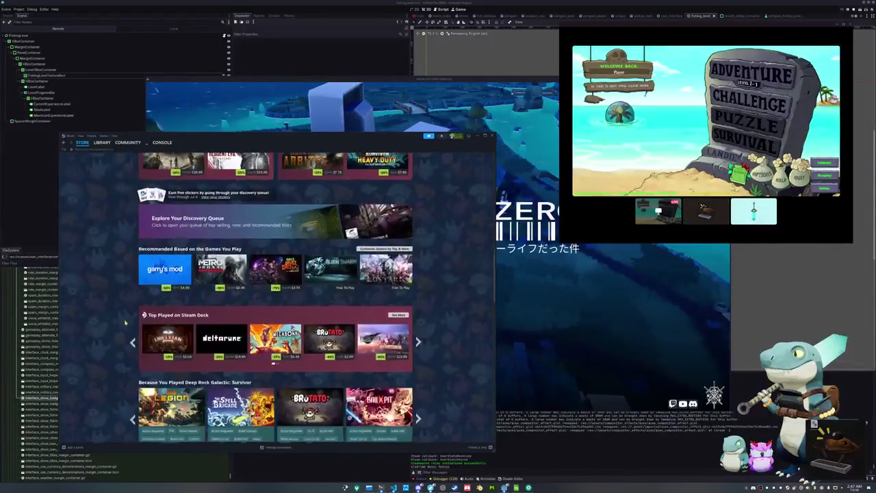
pyautogui.scroll(-7, 121, 323)
pyautogui.scroll(3, 308, 240)
pyautogui.click(492, 135)
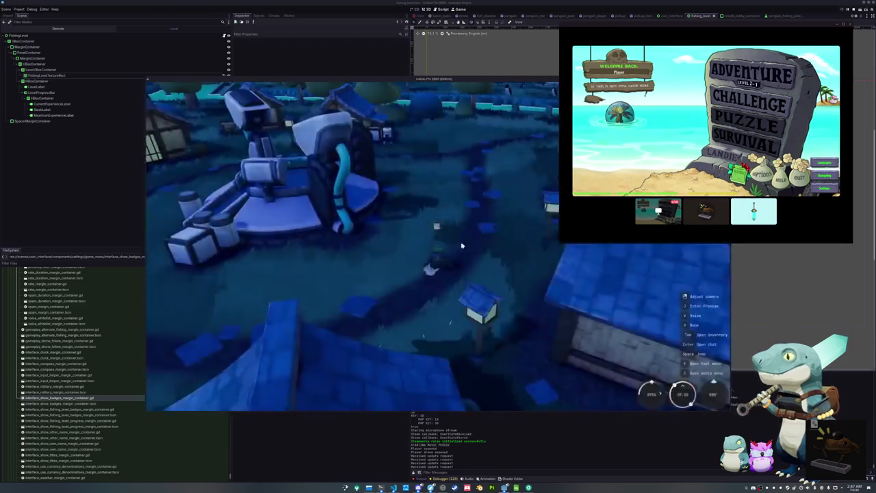
# Walk the penguin along the village path and across the bridge to the riverbank
pyautogui.press('w')
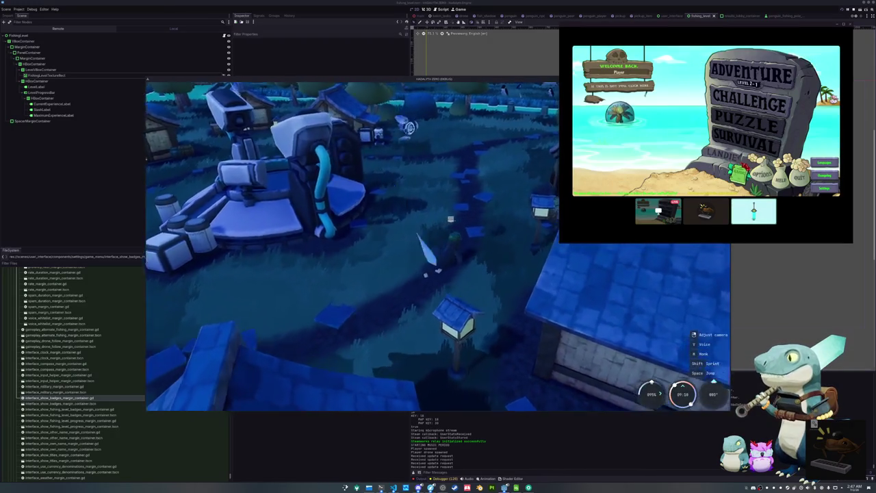
pyautogui.press('w')
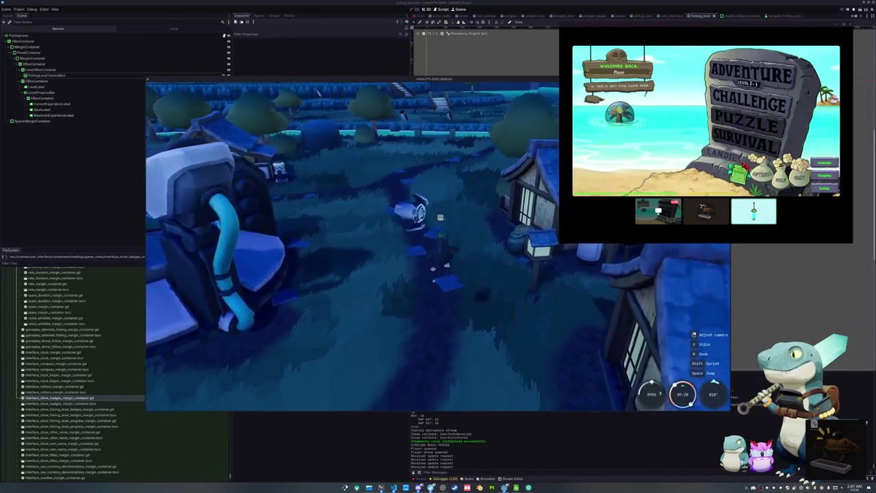
pyautogui.press('w')
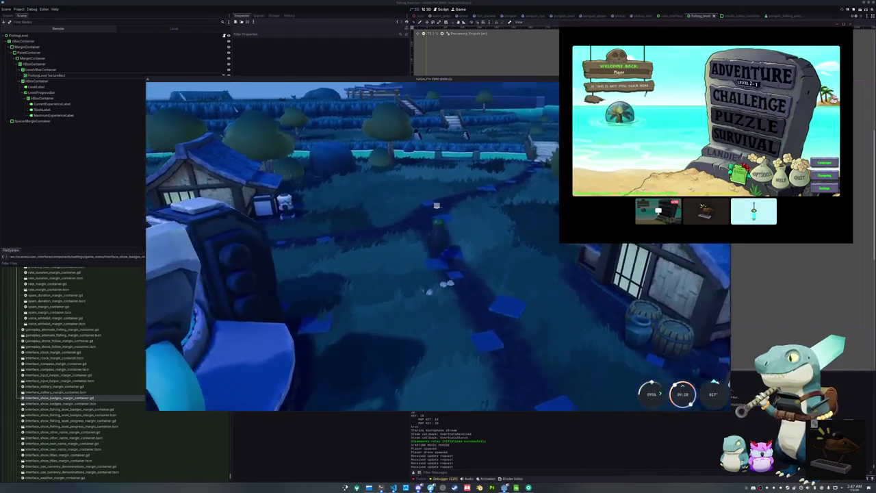
pyautogui.press('w')
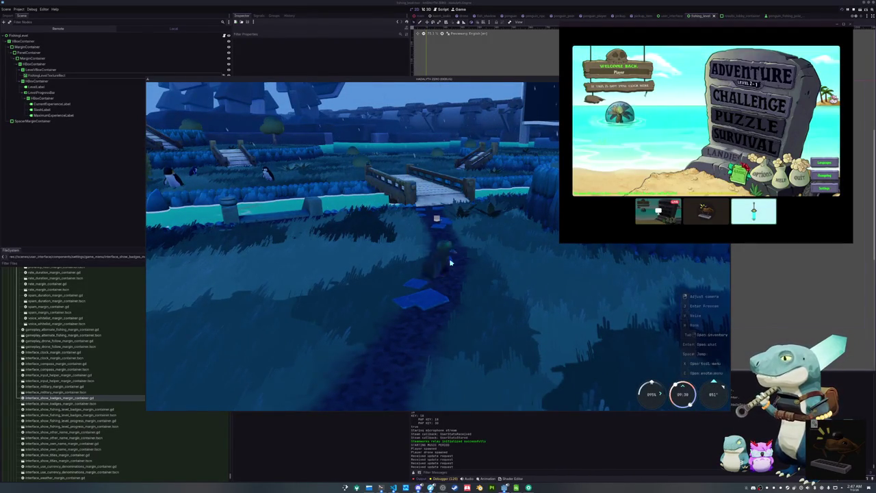
pyautogui.press('w')
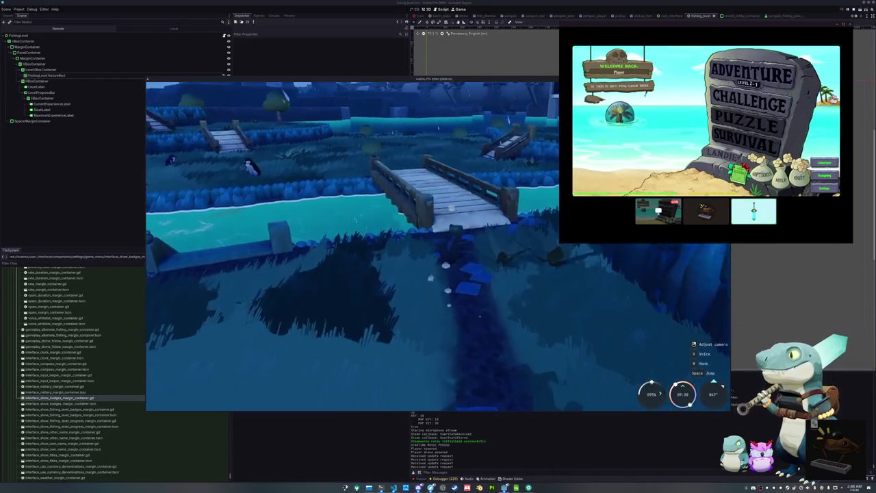
pyautogui.press('w')
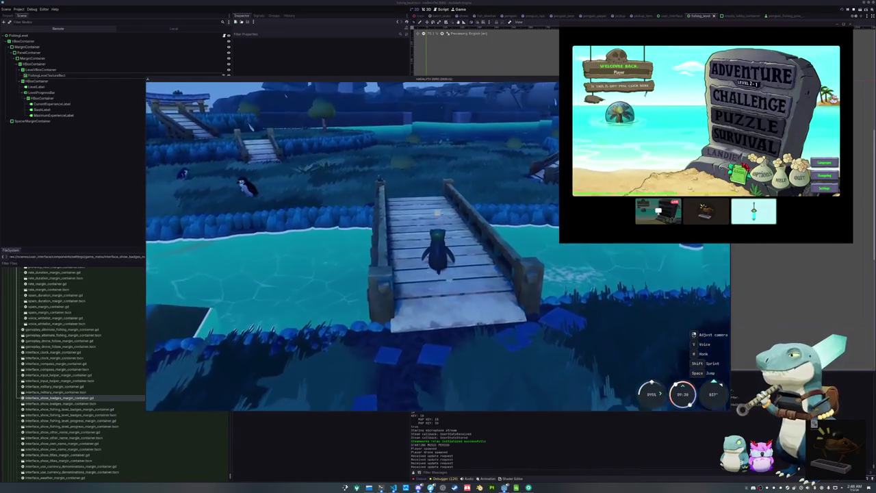
pyautogui.press('w')
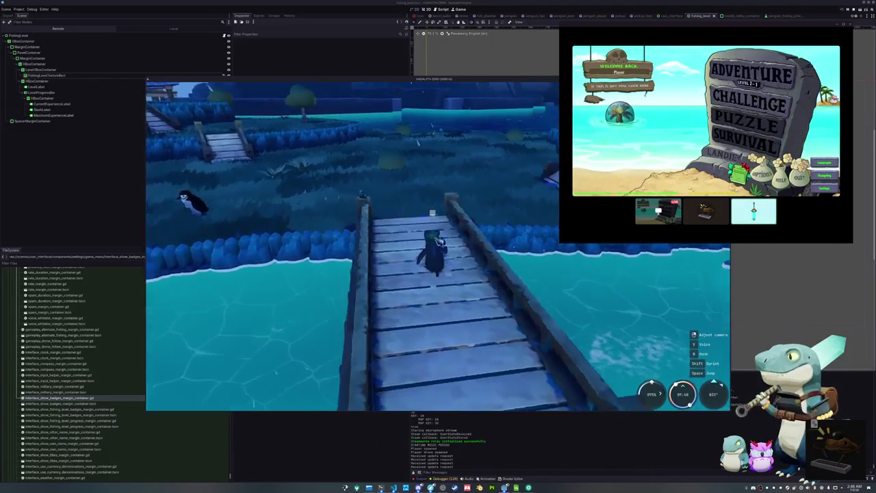
pyautogui.press('w')
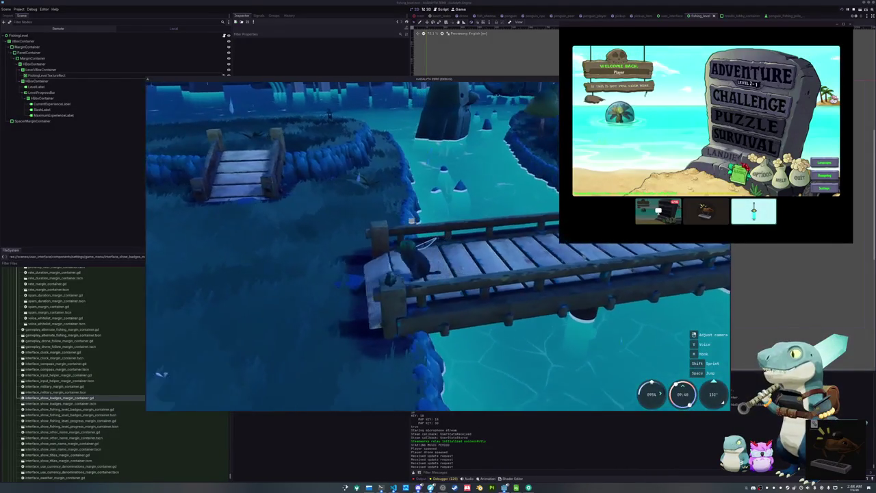
pyautogui.press('w')
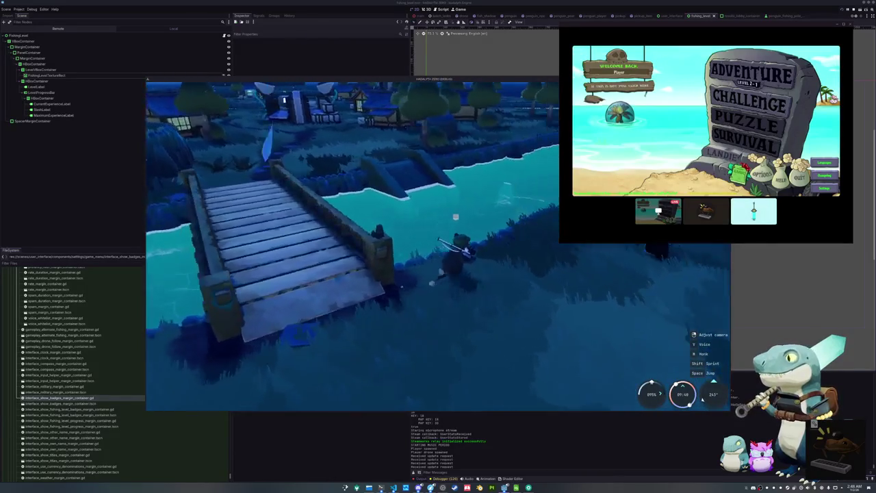
# Cast into the river and complete the arrow minigame, catching a Black Dragonfish for 165 Fishing exp
pyautogui.click(450, 239)
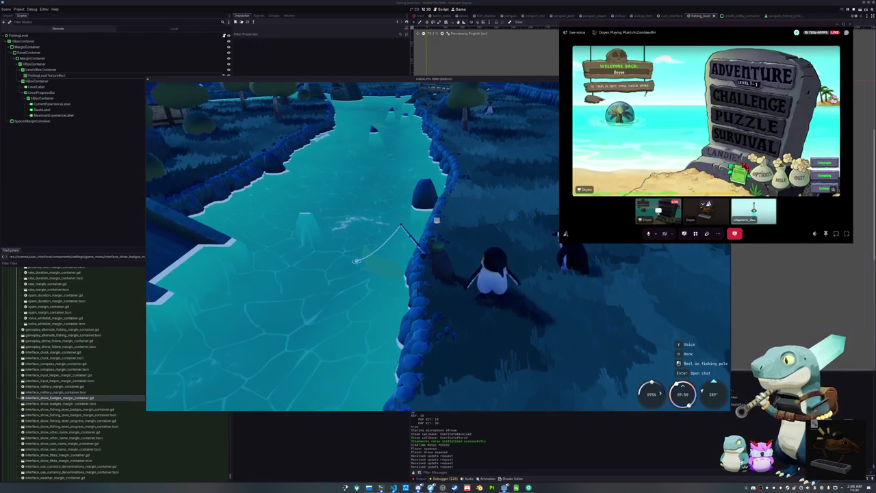
pyautogui.click(459, 270)
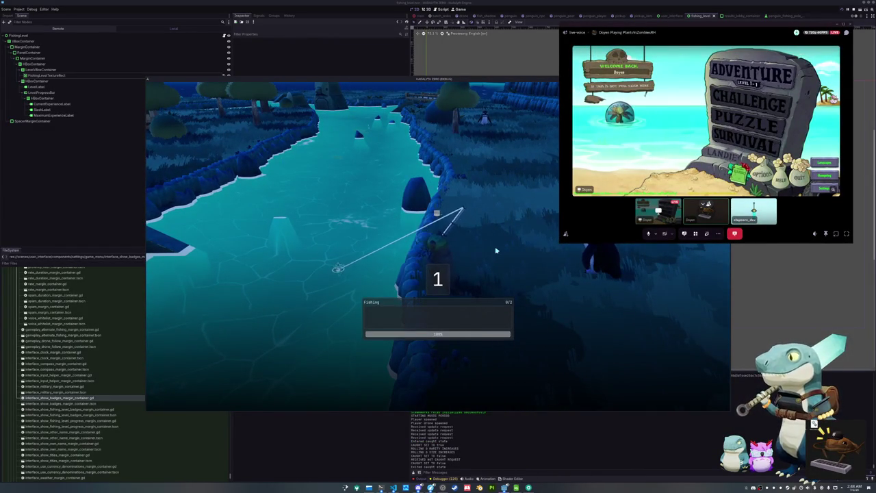
pyautogui.press('Down')
pyautogui.press('Up')
pyautogui.press('Right')
pyautogui.press('Left')
pyautogui.press('Left')
pyautogui.press('Up')
pyautogui.press('Down')
pyautogui.press('Right')
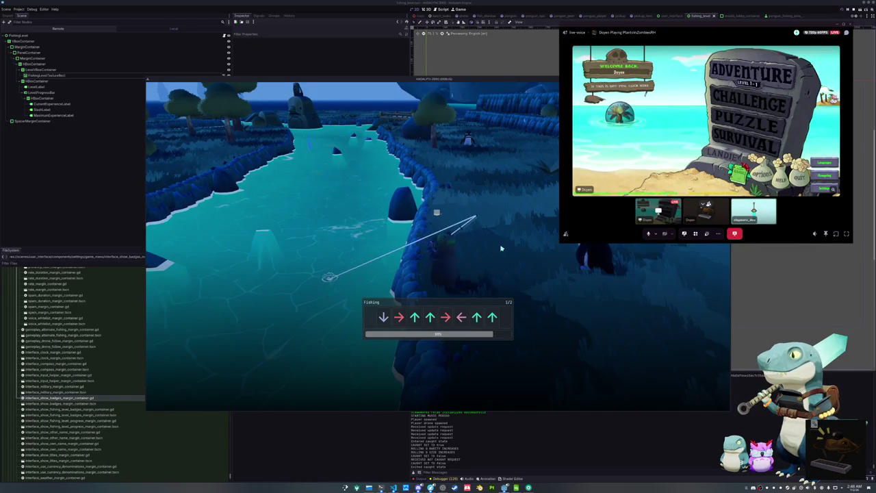
pyautogui.press('Down')
pyautogui.press('Right')
pyautogui.press('Up')
pyautogui.press('Up')
pyautogui.press('Right')
pyautogui.press('Left')
pyautogui.press('Up')
pyautogui.press('Up')
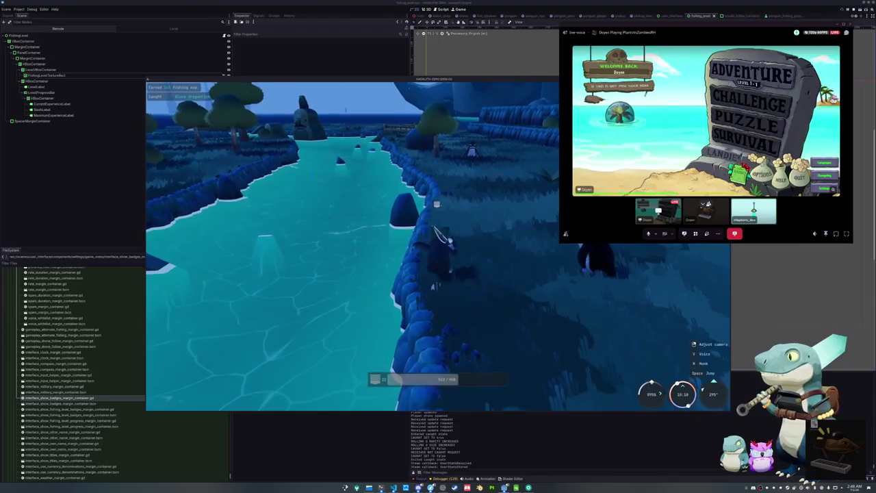
# Walk to a new fishing spot, cast again, and bring up the game's data folder in Dolphin
pyautogui.press('w')
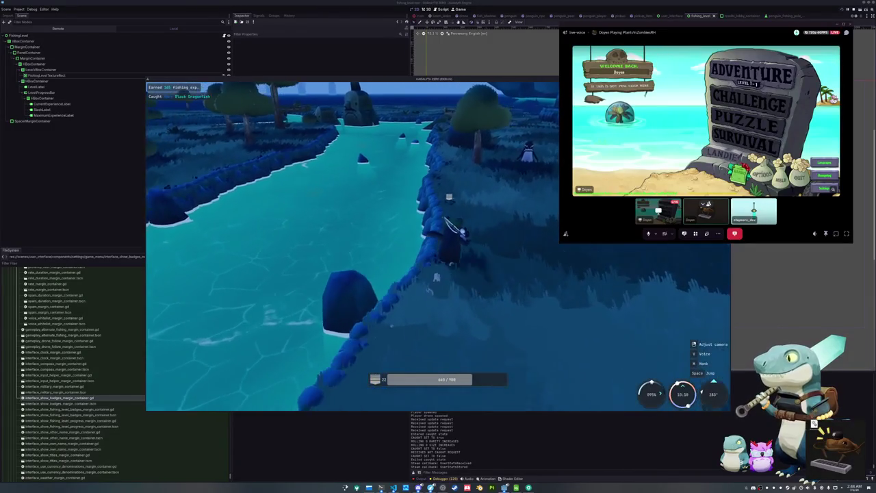
pyautogui.press('w')
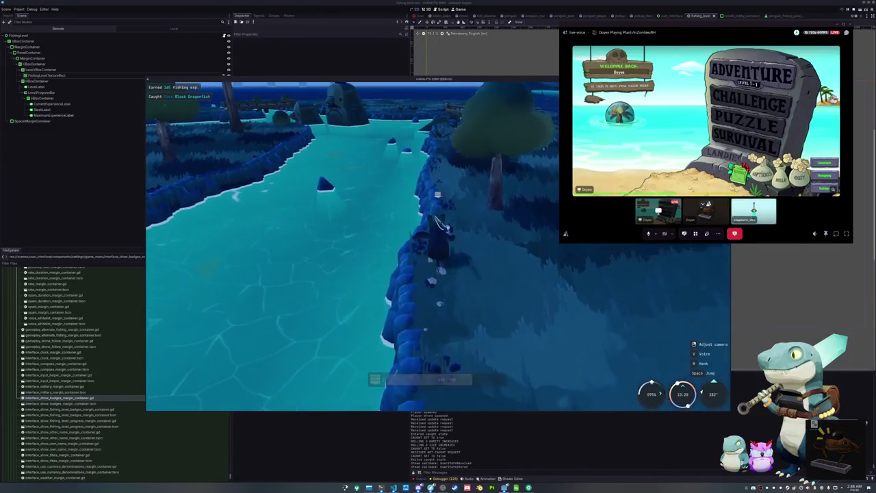
pyautogui.press('w')
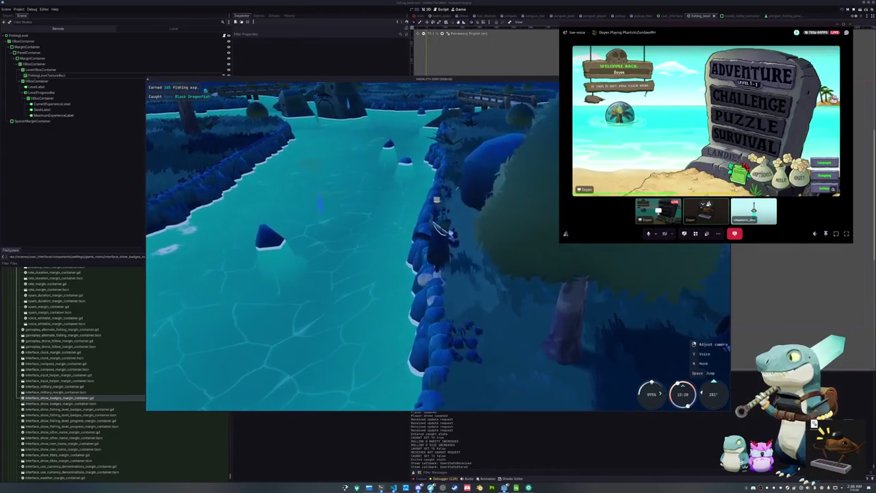
pyautogui.press('w')
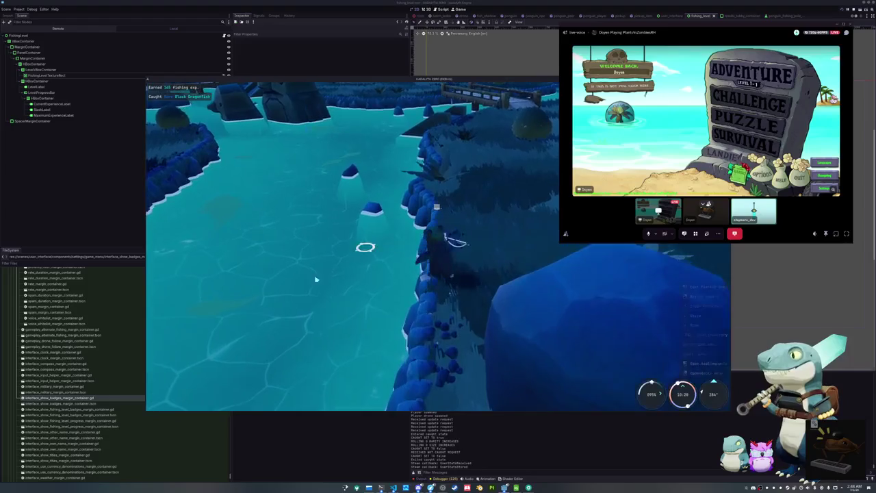
pyautogui.click(308, 240)
pyautogui.moveTo(438, 247)
pyautogui.mouseDown()
pyautogui.moveTo(515, 259)
pyautogui.moveTo(481, 338)
pyautogui.mouseUp()
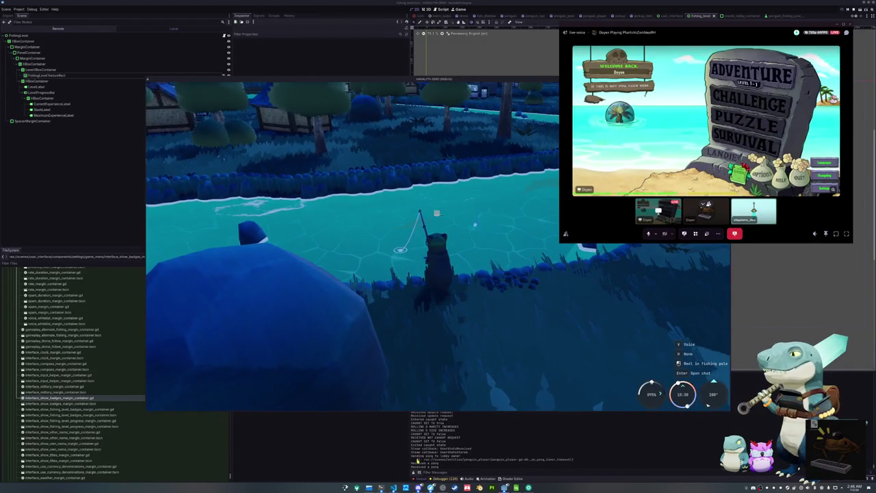
pyautogui.moveTo(393, 487)
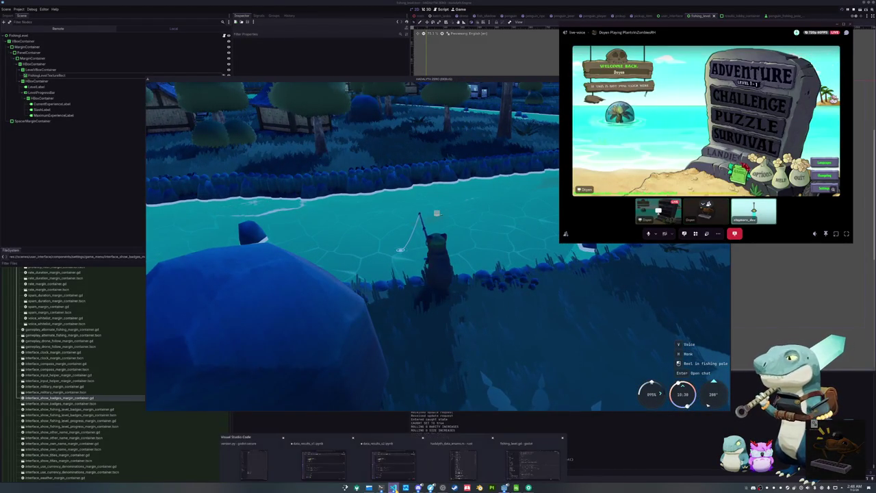
pyautogui.click(368, 487)
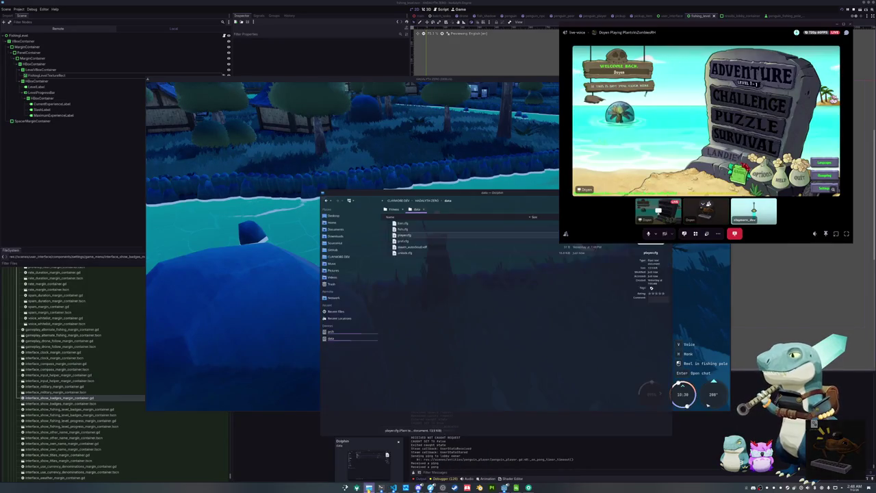
# Open player.cfg in Kate and inspect the fishing_level entry under [LEVEL]
pyautogui.doubleClick(421, 234)
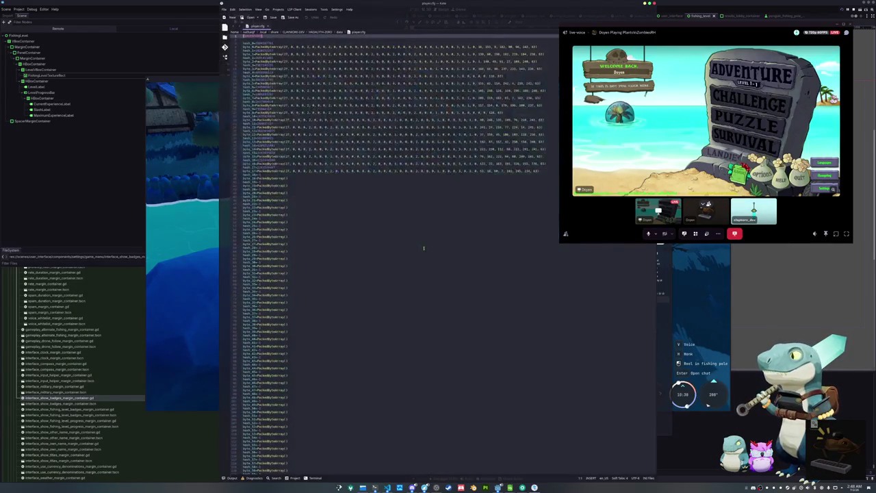
pyautogui.scroll(-20, 336, 251)
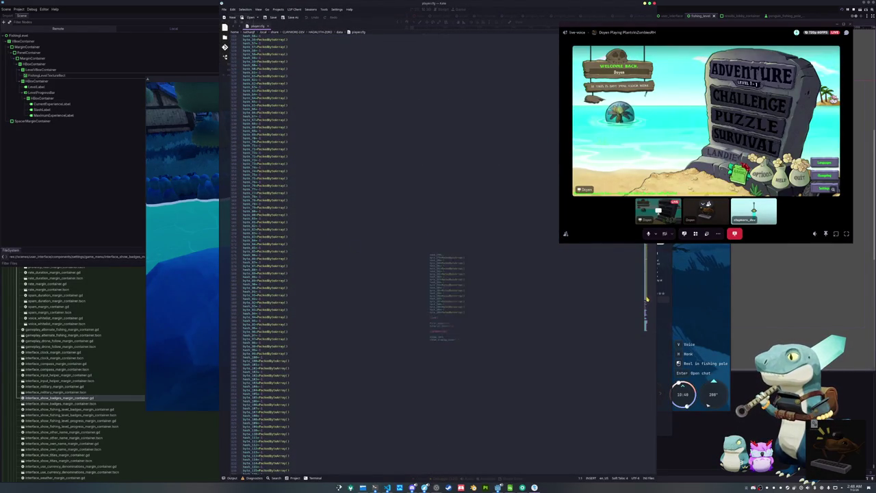
pyautogui.click(309, 341)
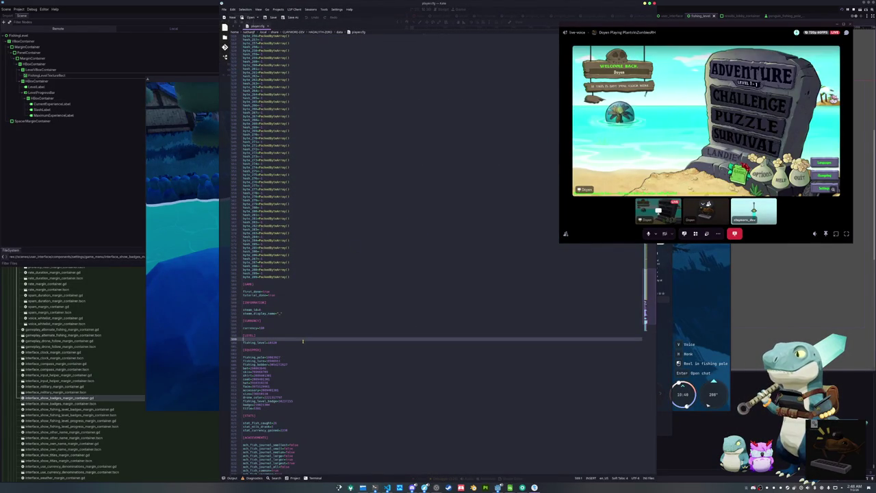
# Return to the game window and quit to the desktop from the escape menu
pyautogui.click(149, 147)
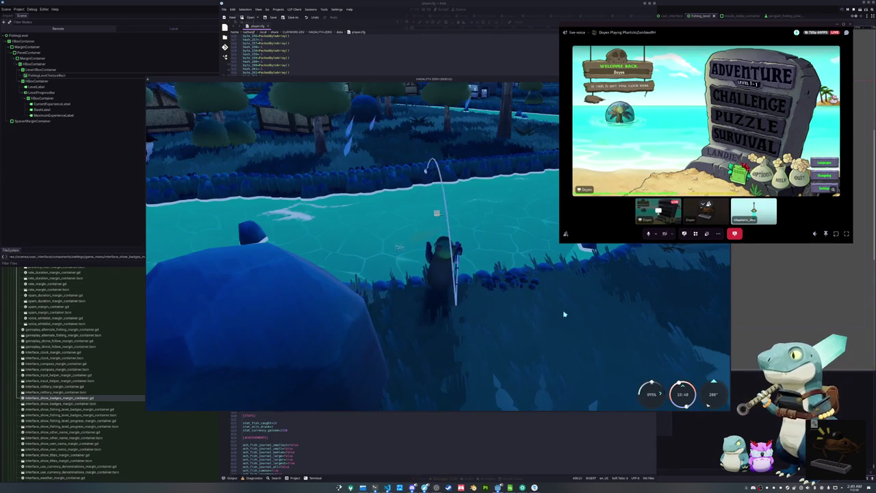
pyautogui.press('Escape')
pyautogui.click(450, 259)
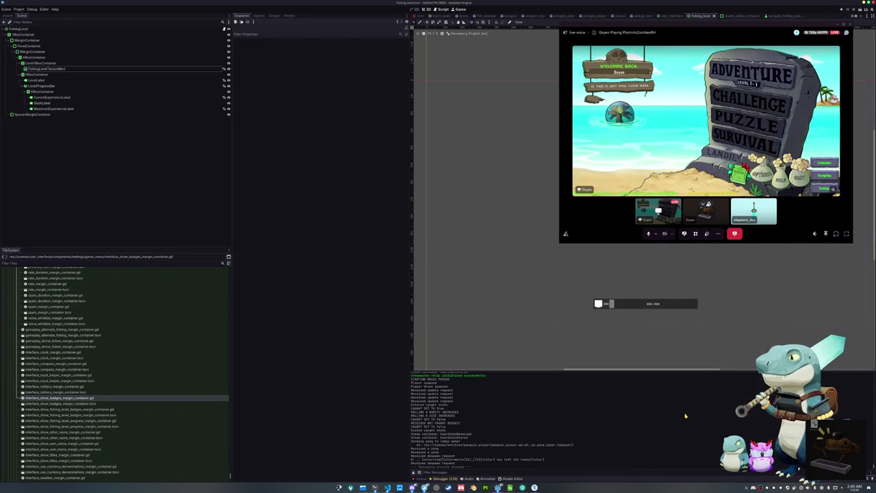
# Relaunch the project with F5 so it opens at the title menu
pyautogui.press('F5')
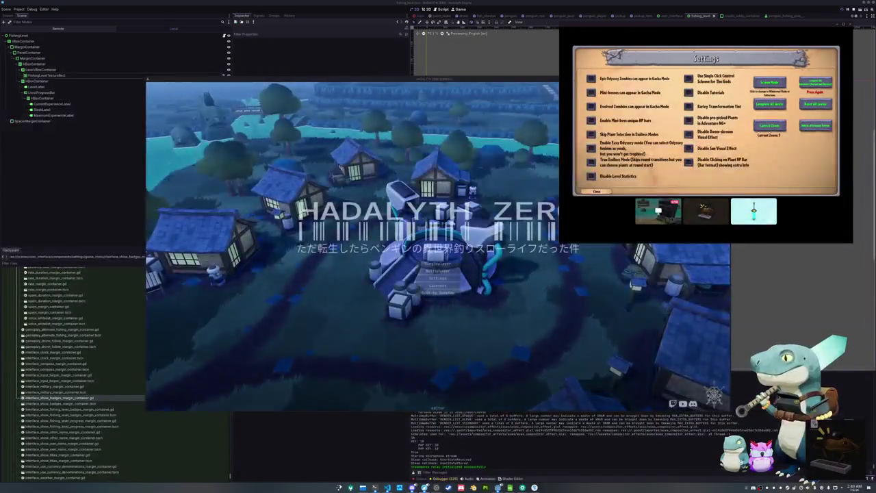
pyautogui.moveTo(875, 172)
pyautogui.mouseDown()
pyautogui.moveTo(548, 172)
pyautogui.moveTo(394, 140)
pyautogui.mouseUp()
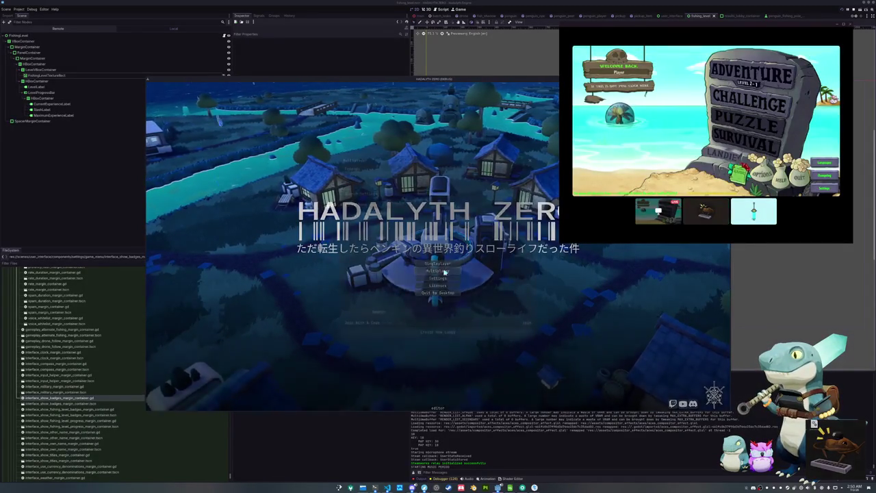
# Start a session from the Multiplayer lobby and walk the penguin toward the bridge
pyautogui.click(447, 270)
pyautogui.click(528, 162)
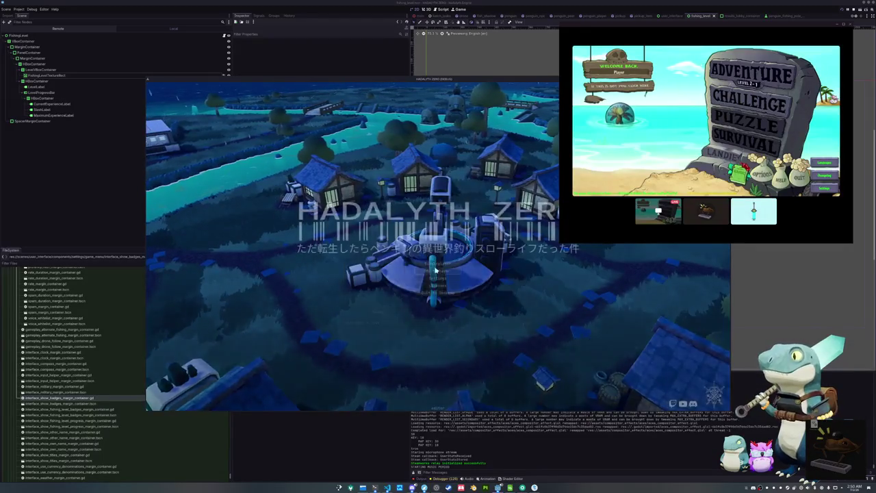
pyautogui.click(528, 162)
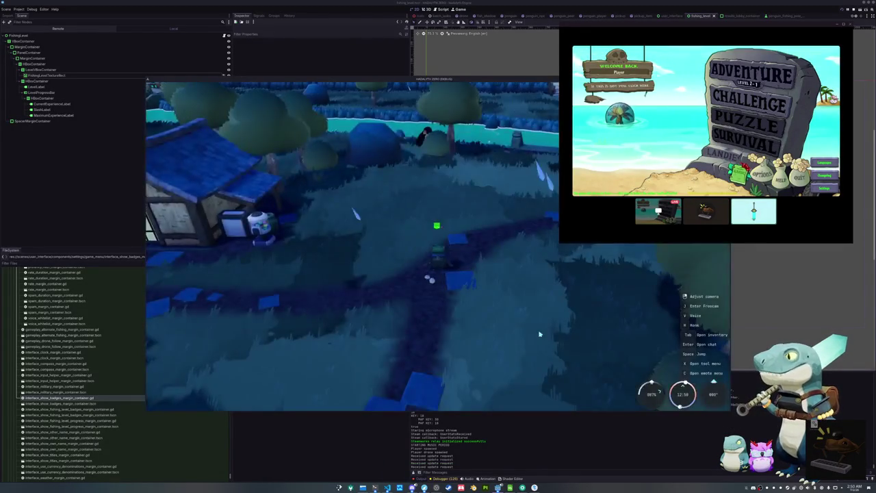
pyautogui.press('w')
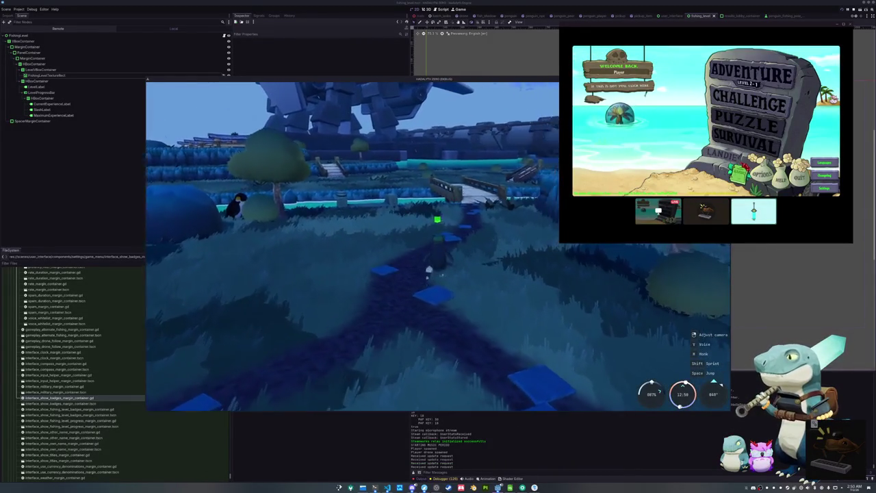
pyautogui.press('w')
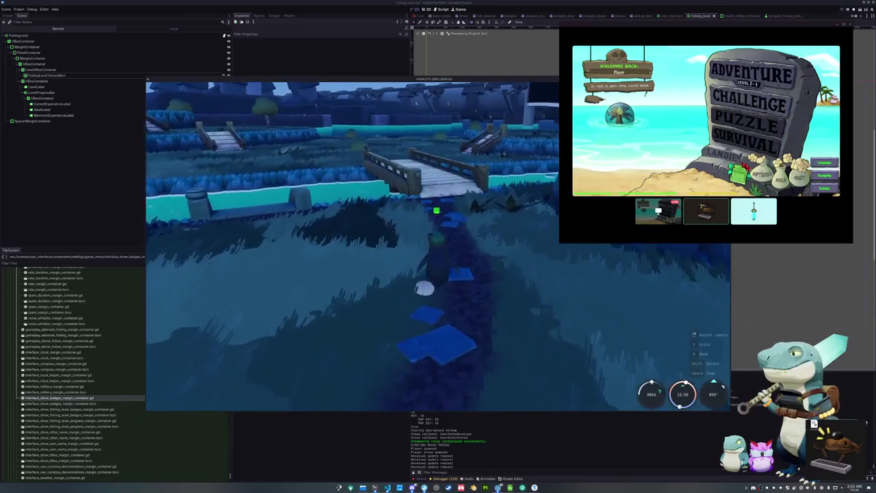
pyautogui.press('w')
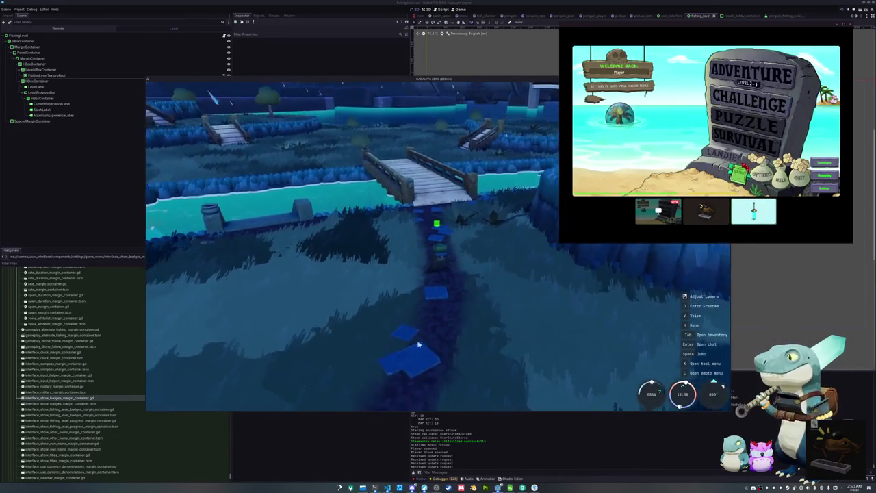
# Tilt the camera up and capture a region screenshot of the bridge area
pyautogui.moveTo(705, 136)
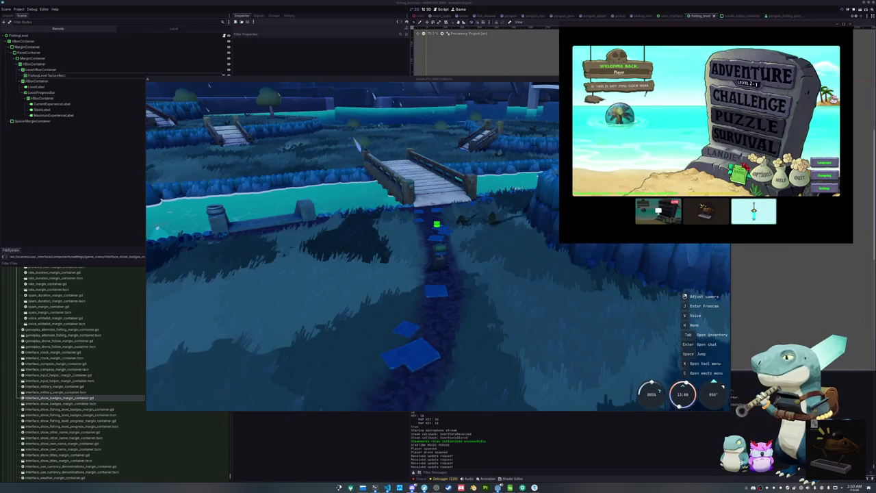
pyautogui.moveTo(826, 189)
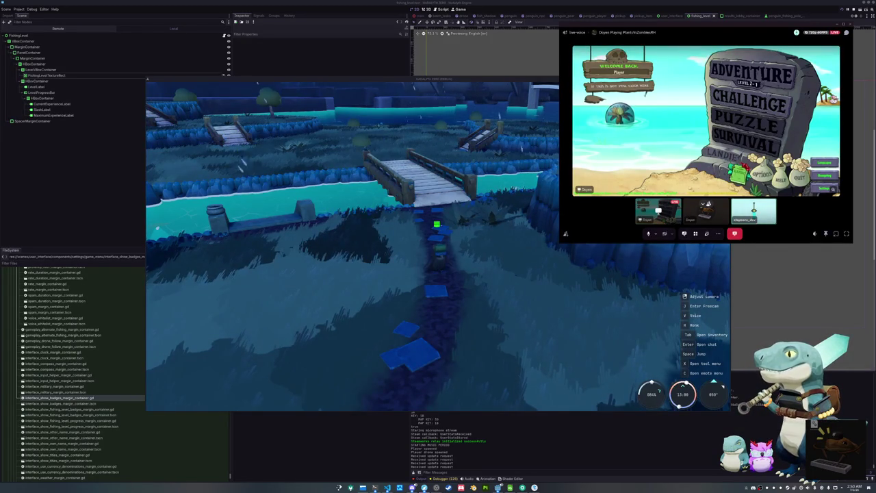
pyautogui.moveTo(472, 279); pyautogui.dragTo(485, 244)
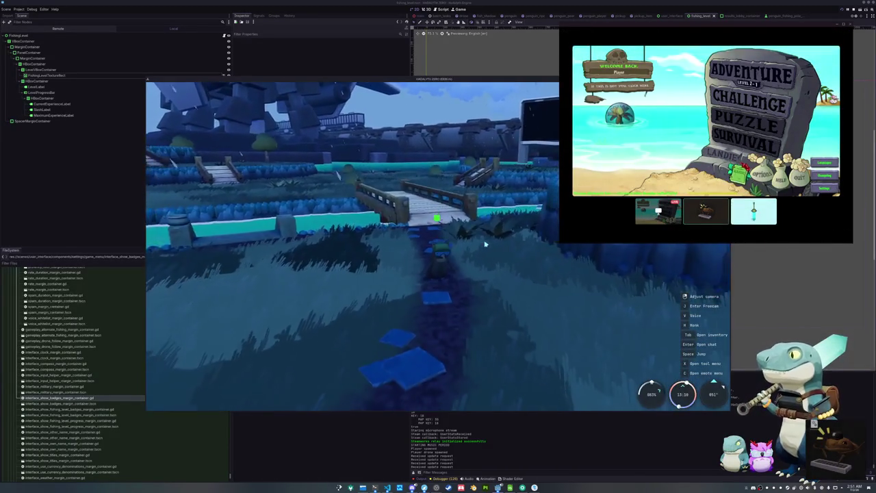
pyautogui.press('super+shift+Print')
pyautogui.moveTo(409, 191)
pyautogui.mouseDown()
pyautogui.moveTo(478, 259)
pyautogui.moveTo(479, 273)
pyautogui.mouseUp()
pyautogui.press('Return')
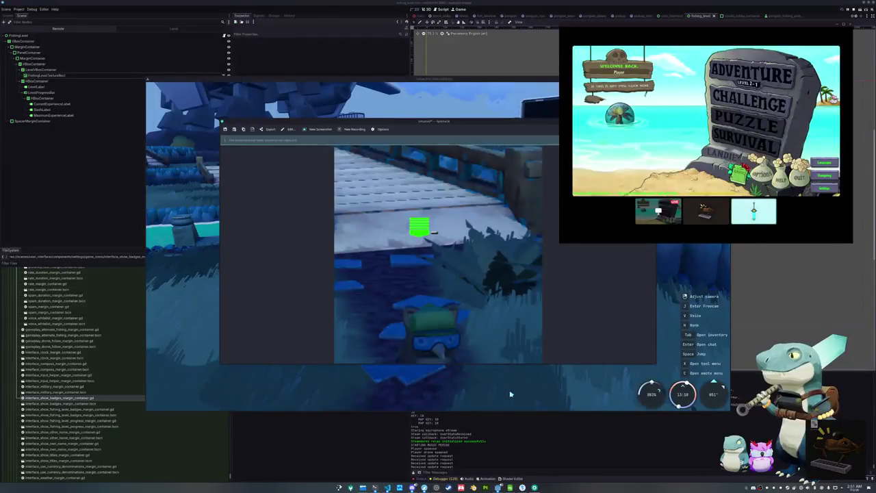
# Close the Spectacle screenshot window to reveal the game again
pyautogui.click(510, 388)
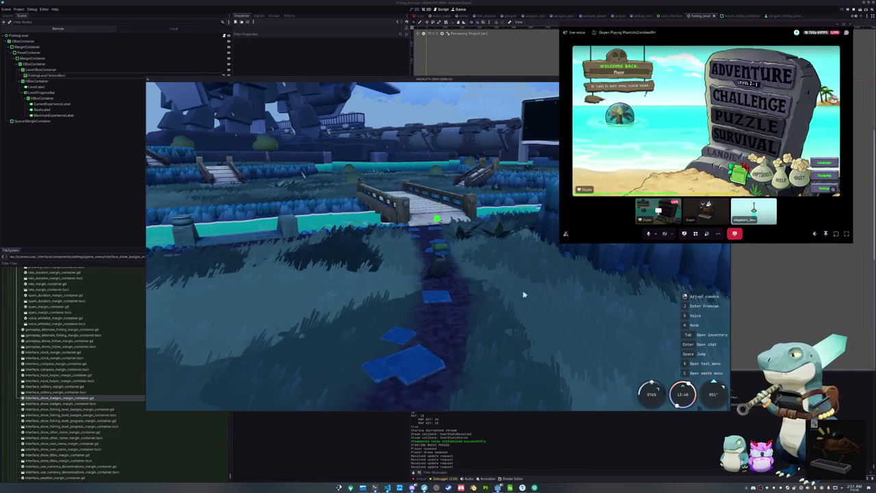
pyautogui.press('Tab')
pyautogui.press('e')
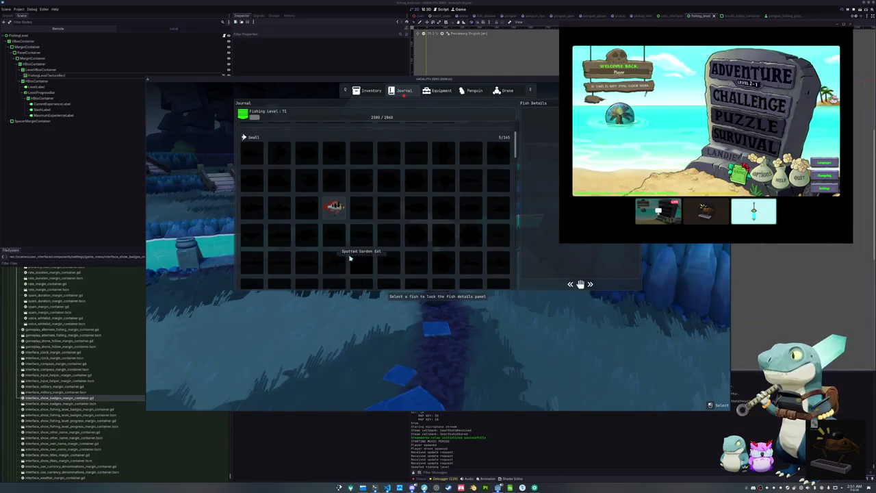
pyautogui.scroll(-10, 353, 255)
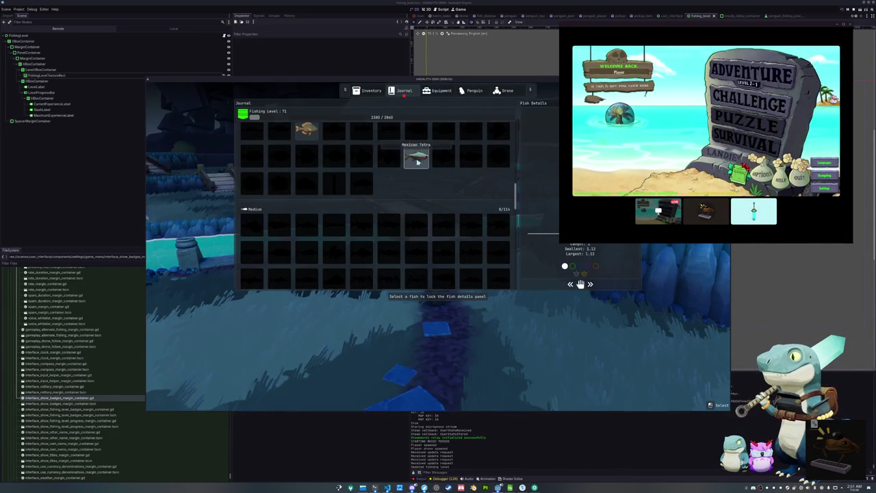
pyautogui.scroll(-3, 403, 198)
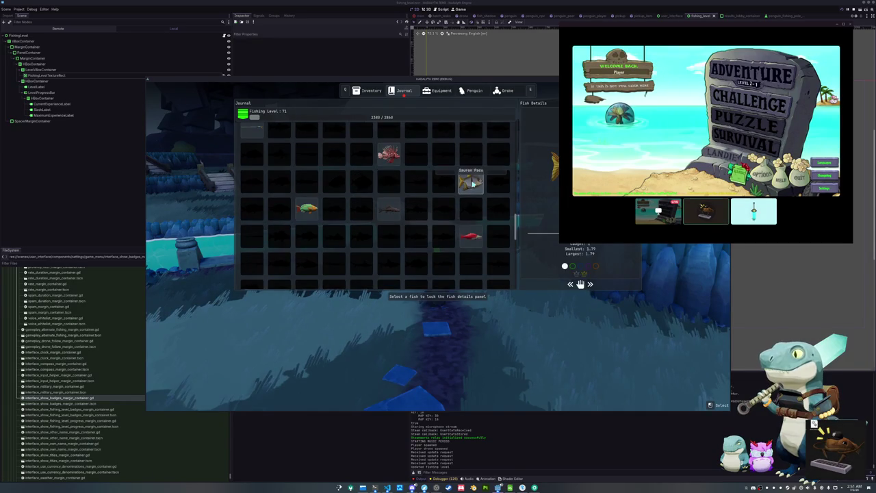
pyautogui.scroll(-5, 466, 199)
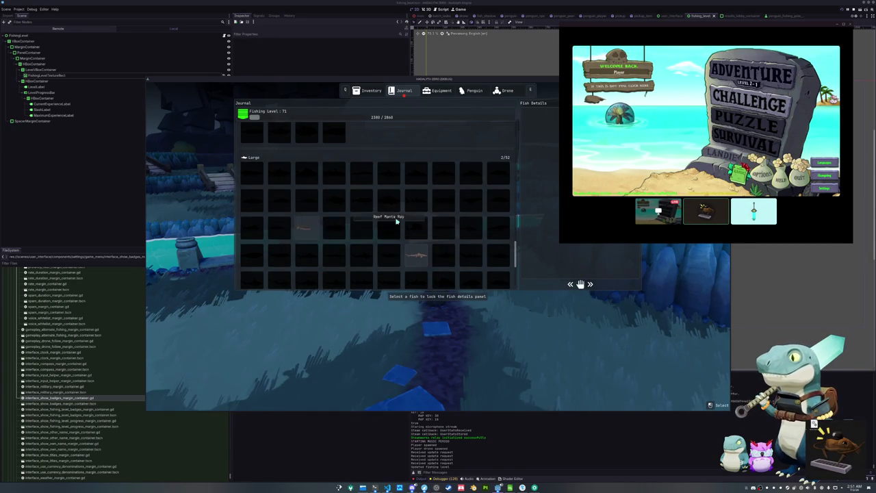
pyautogui.scroll(-5, 396, 222)
pyautogui.scroll(5, 404, 231)
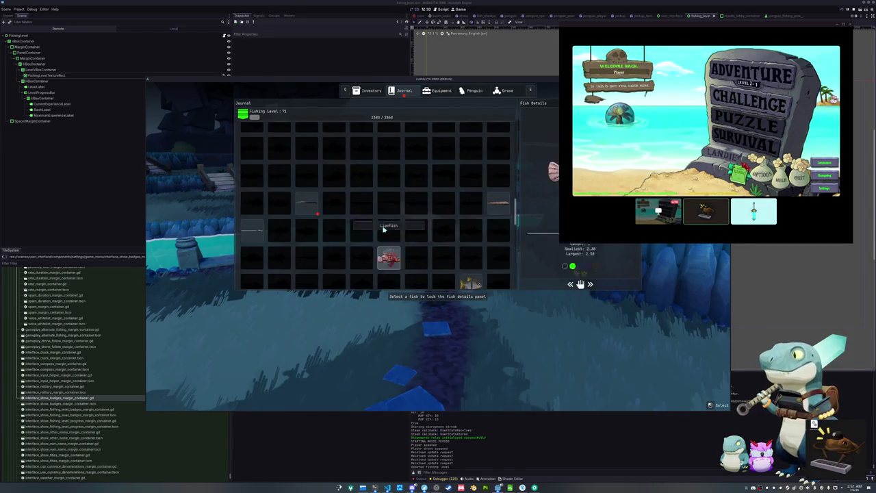
pyautogui.scroll(3, 307, 246)
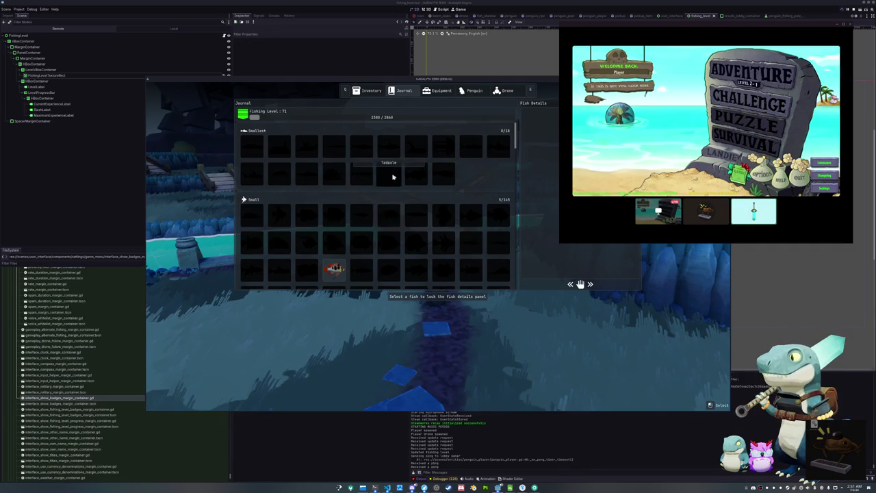
pyautogui.press('Escape')
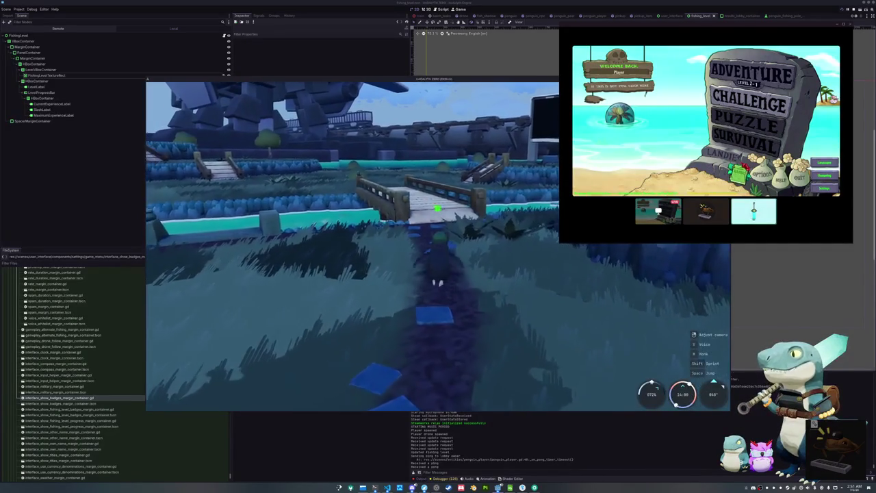
# Walk the penguin across the bridge to the water's edge and cast the line
pyautogui.press('w')
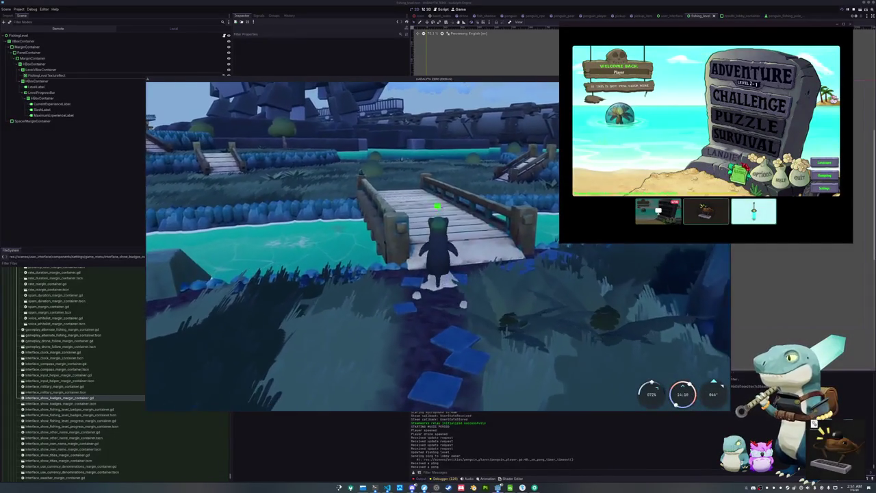
pyautogui.press('w')
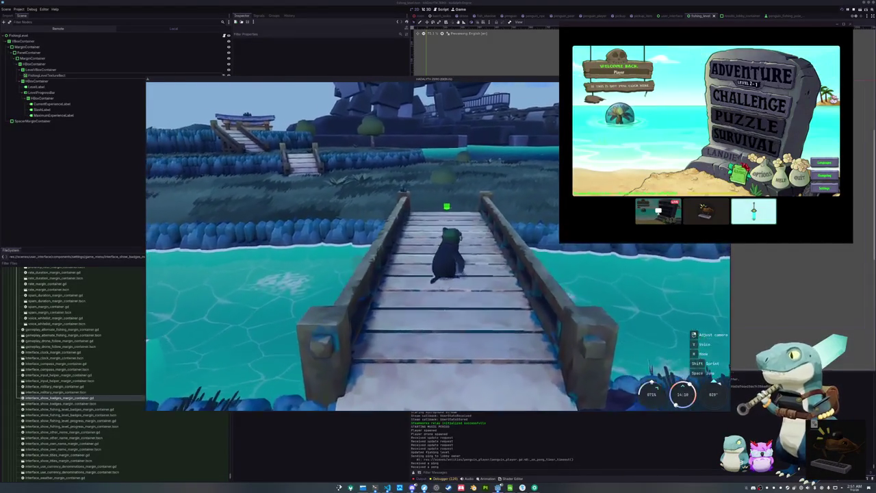
pyautogui.press('w')
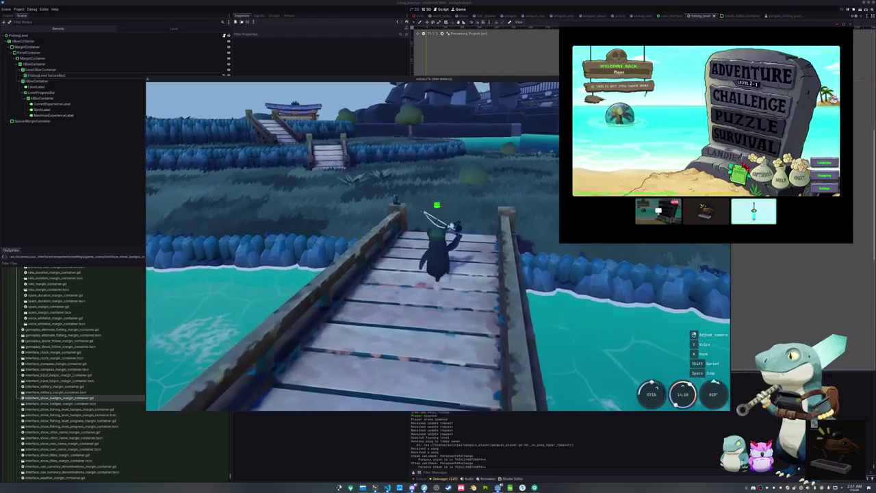
pyautogui.press('w')
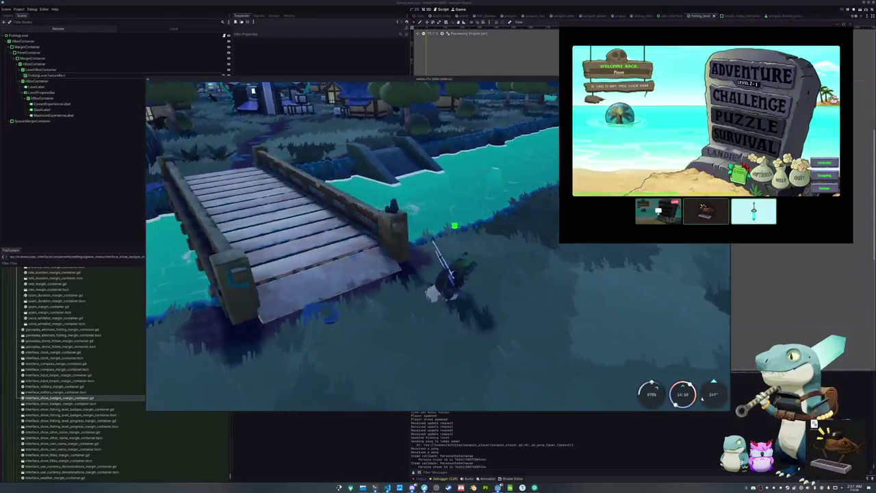
pyautogui.press('w')
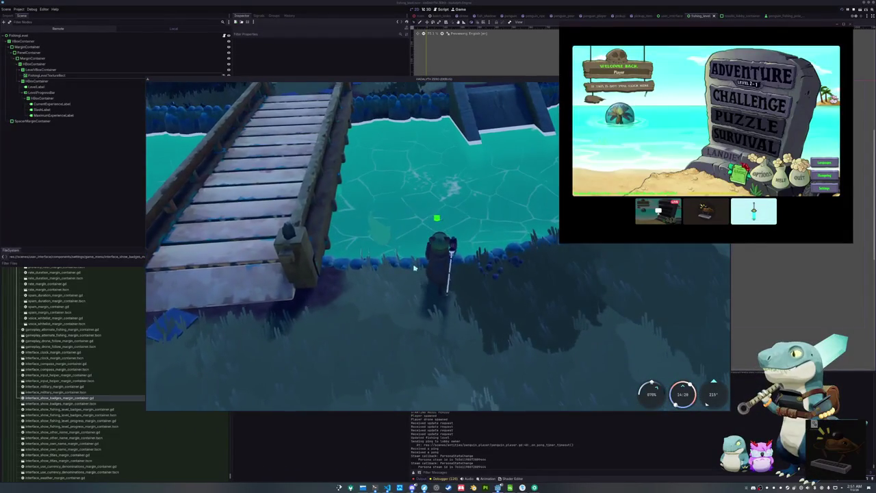
pyautogui.click(415, 267)
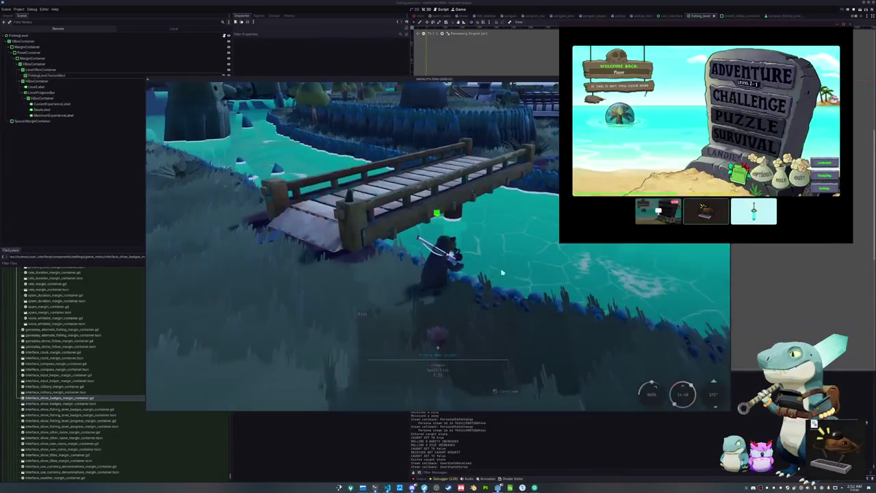
# Move along the shore, cast again, reel in the bite, and land the fish
pyautogui.press('d')
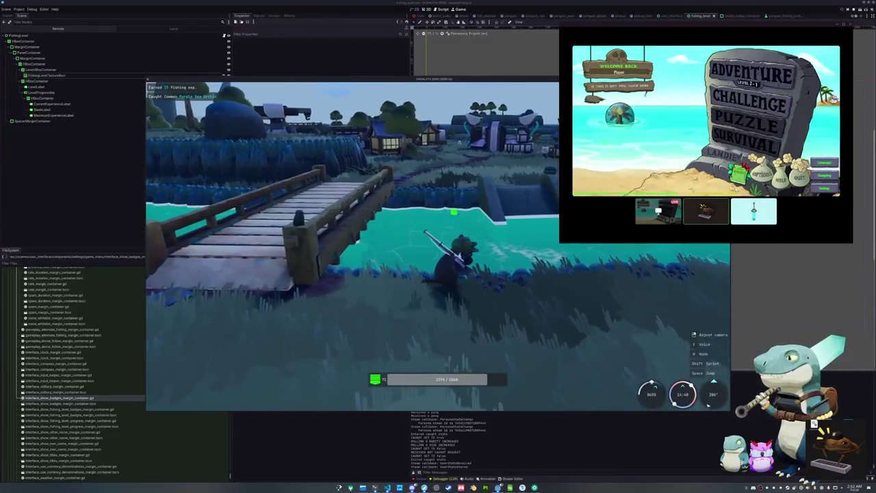
pyautogui.press('d')
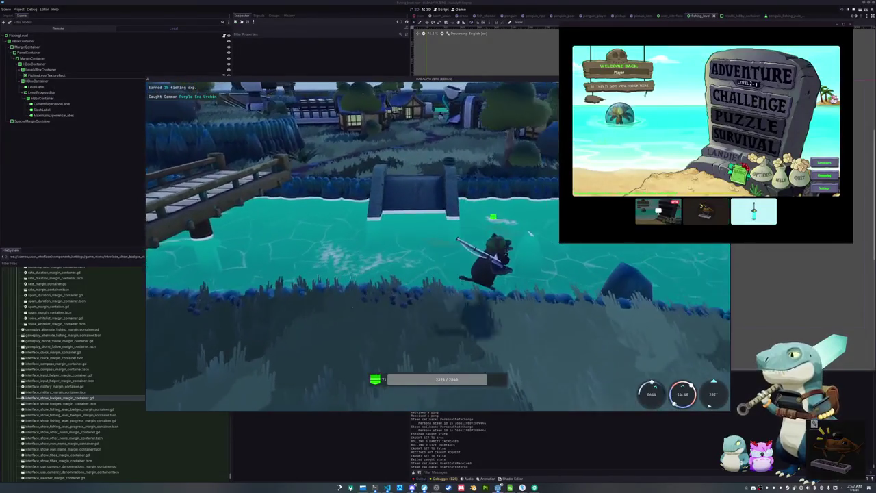
pyautogui.press('w')
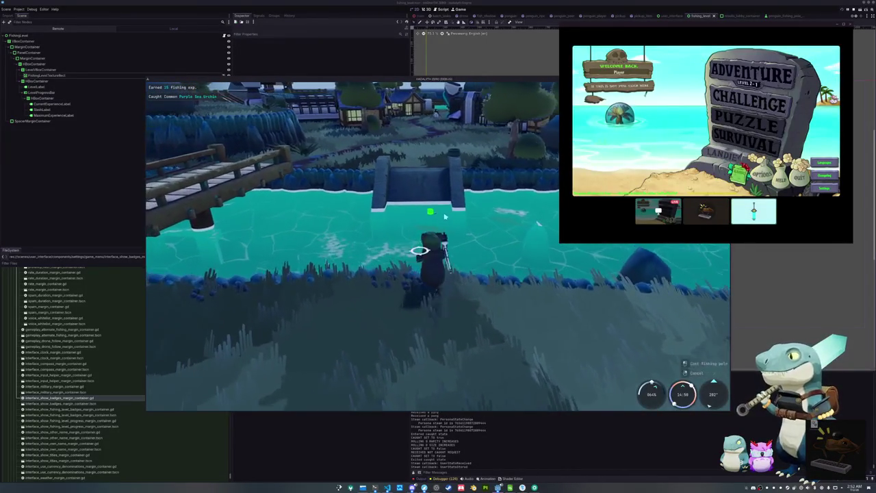
pyautogui.click(486, 253)
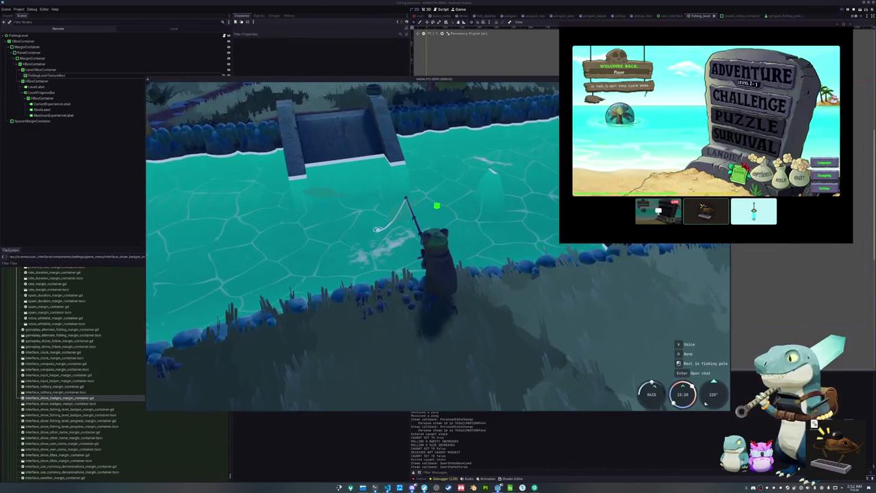
pyautogui.click(484, 259)
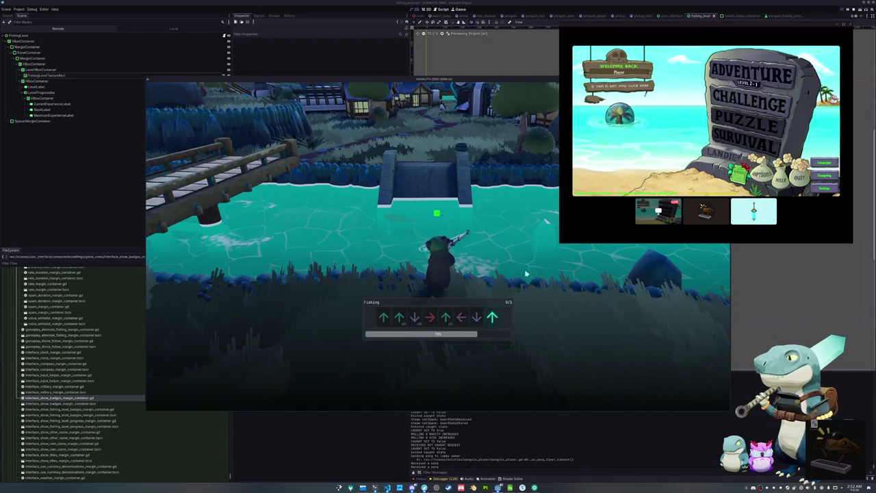
pyautogui.press('Up')
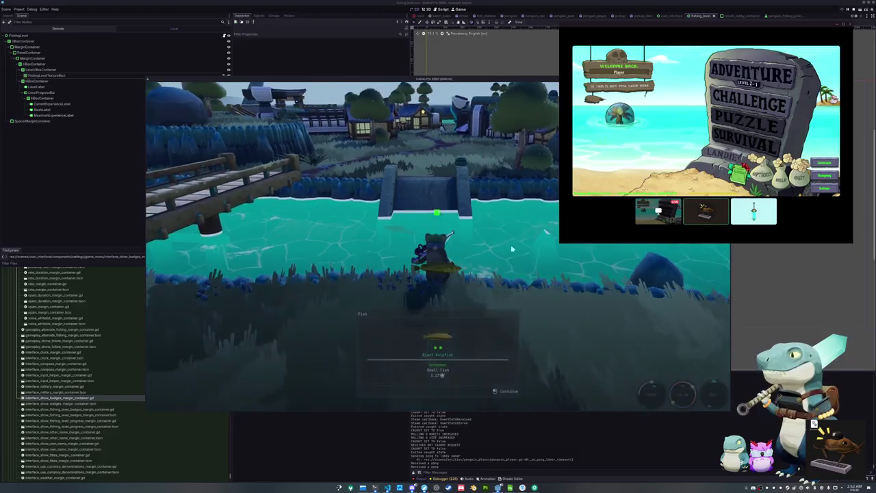
# Walk farther along the shore and cast into the water again
pyautogui.press('a')
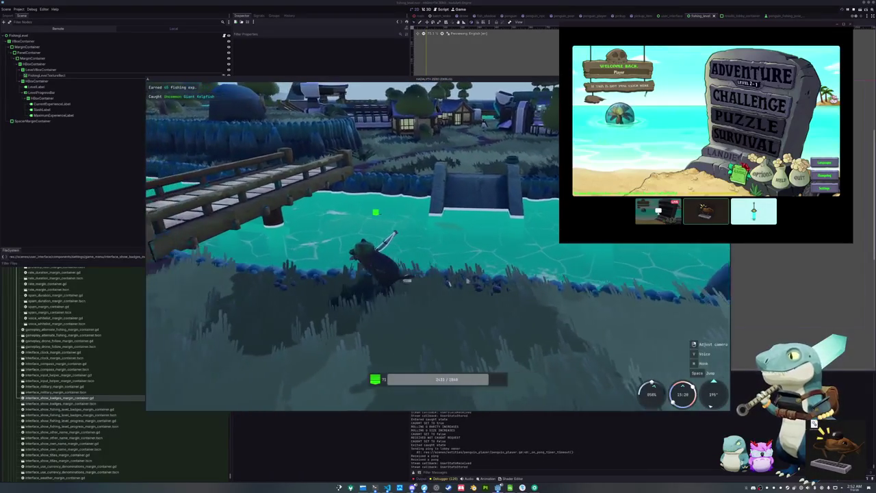
pyautogui.press('w')
pyautogui.click(488, 251)
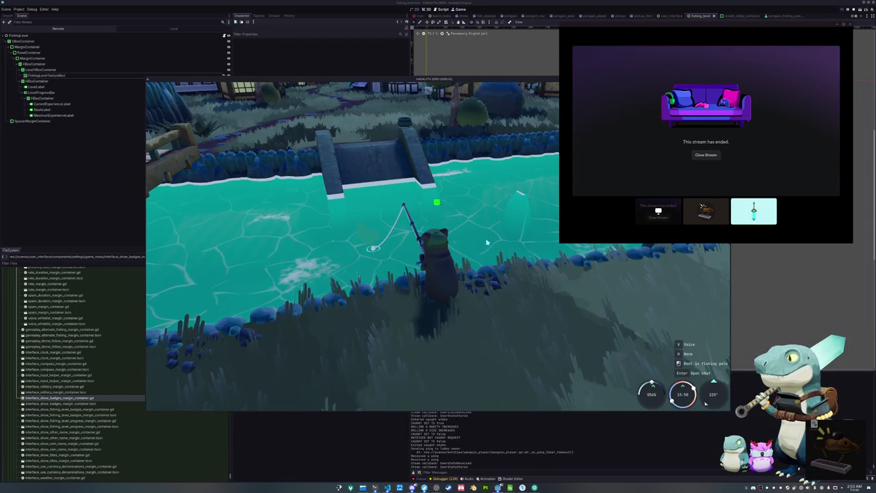
# Reel in the bite and enter the prompted Right, Left and Down arrows to catch the Dumbo Octopus
pyautogui.click(488, 242)
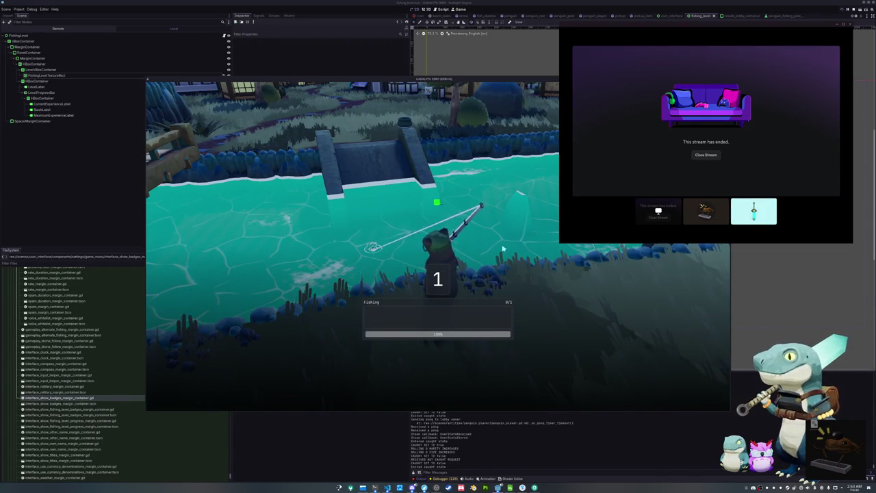
pyautogui.press('Right')
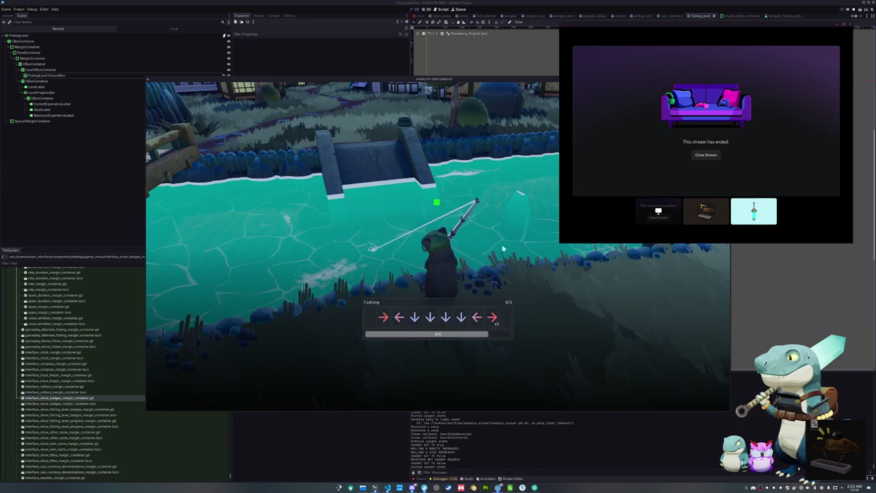
pyautogui.press('Right')
pyautogui.press('Left')
pyautogui.press('Down')
pyautogui.press('Down')
pyautogui.press('Down')
pyautogui.press('Down')
pyautogui.press('Left')
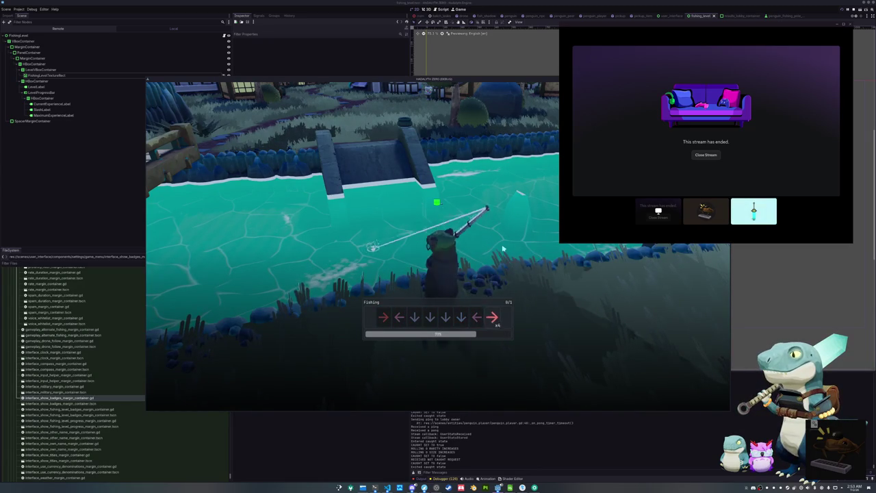
pyautogui.press('Right')
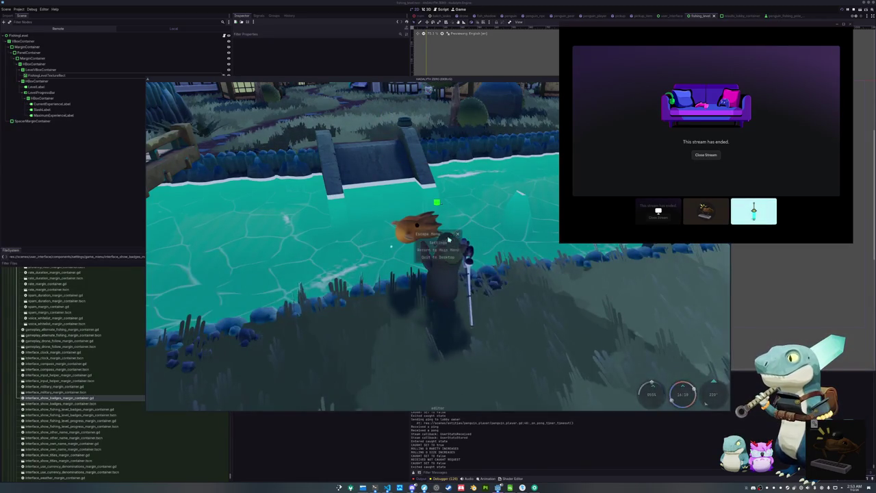
pyautogui.press('space')
pyautogui.press('Escape')
pyautogui.click(433, 246)
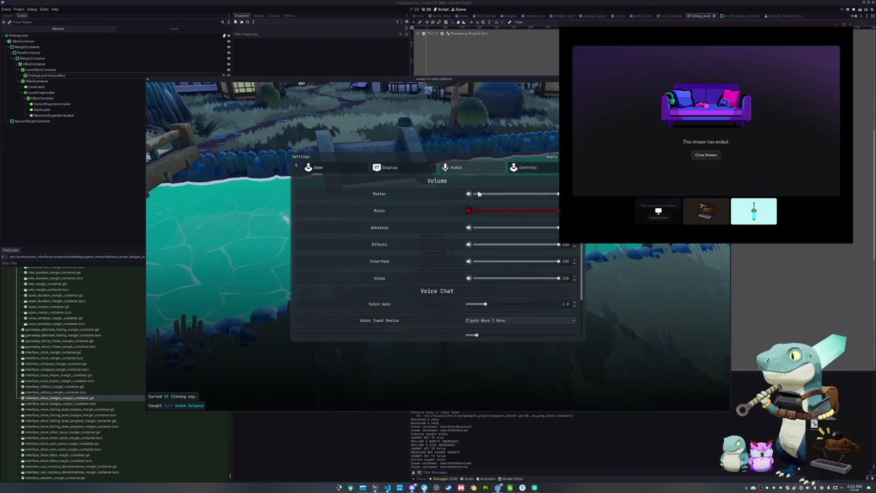
pyautogui.press('Escape')
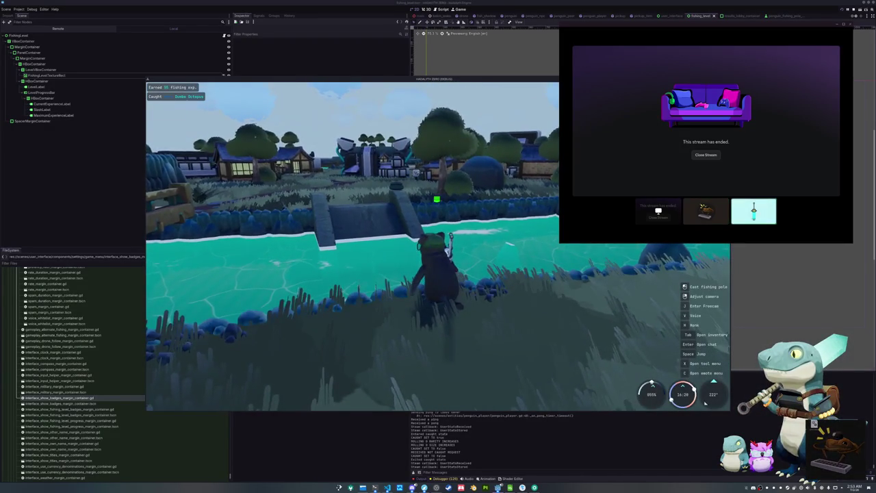
pyautogui.press('Escape')
pyautogui.click(444, 244)
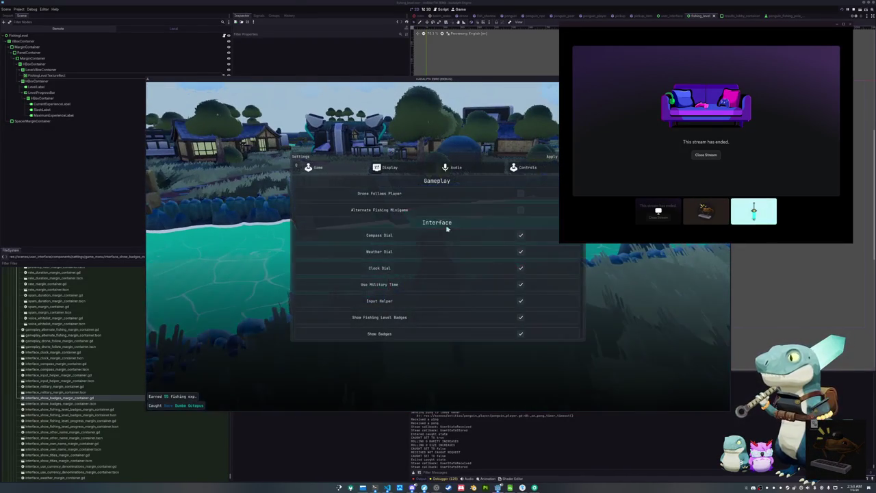
pyautogui.click(452, 168)
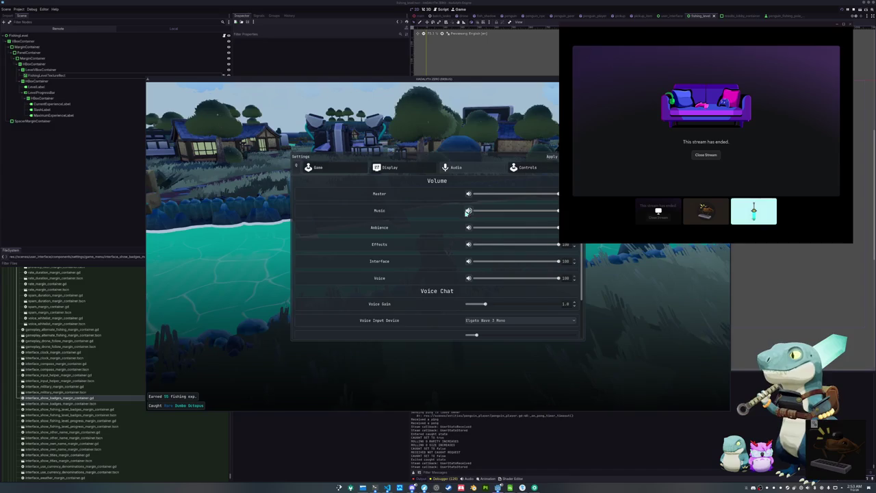
pyautogui.press('Escape')
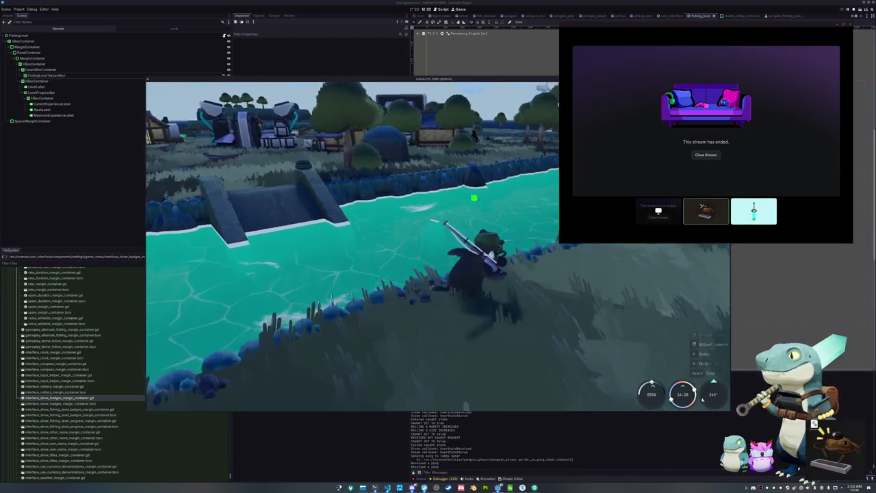
# Walk the character along the riverbank and cast the fishing line into the river
pyautogui.press('w')
pyautogui.press('w')
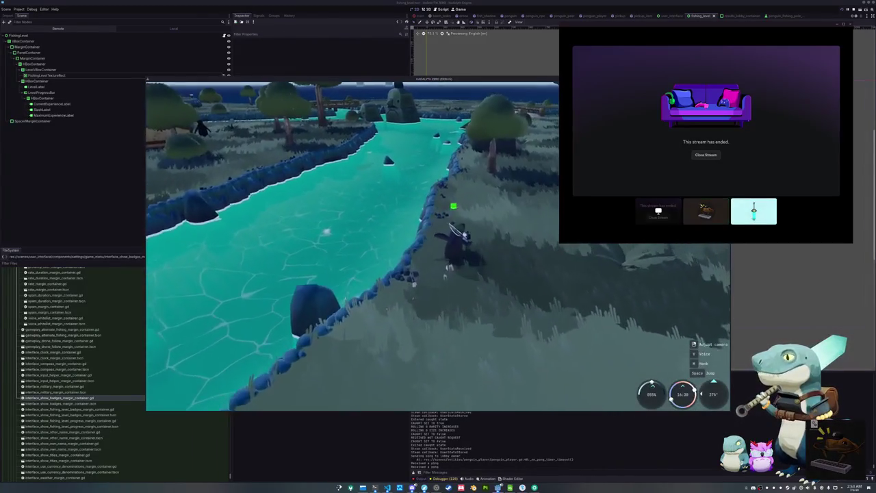
pyautogui.press('w')
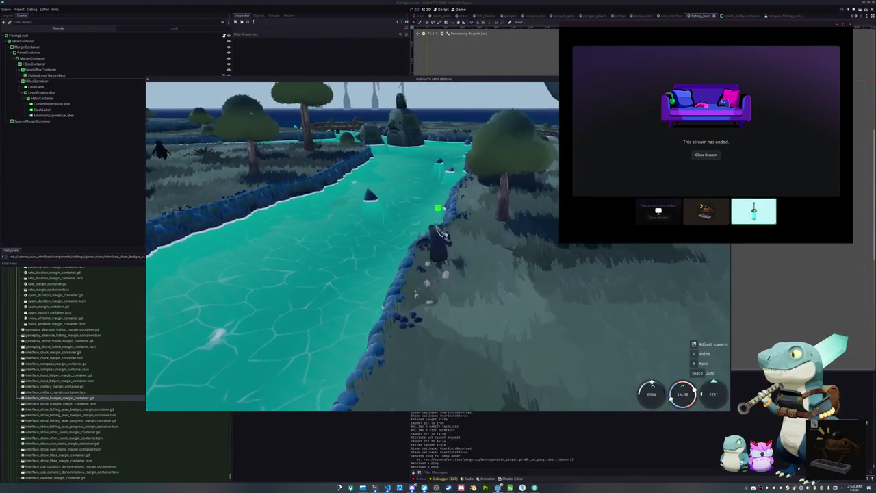
pyautogui.press('w')
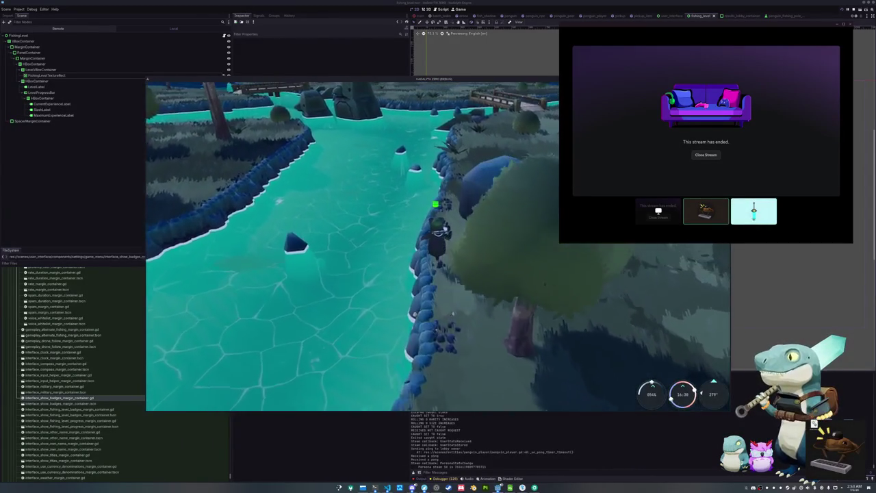
pyautogui.press('w')
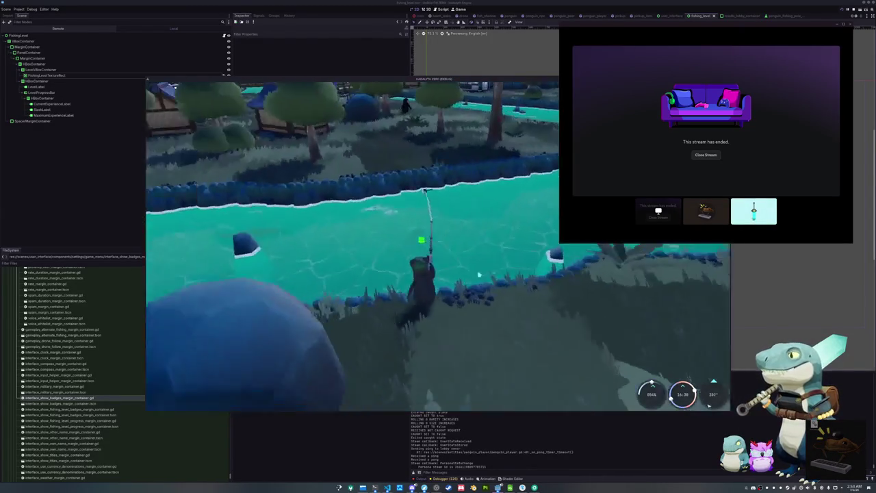
pyautogui.click(527, 282)
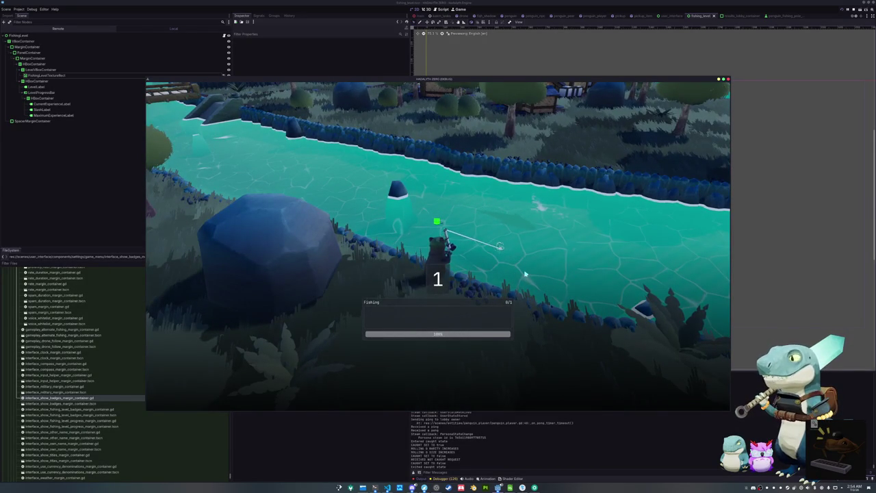
# Match the arrow sequence to land the Common Elephantnose Fish, then dismiss the catch panel
pyautogui.press('Down')
pyautogui.press('Right')
pyautogui.press('Left')
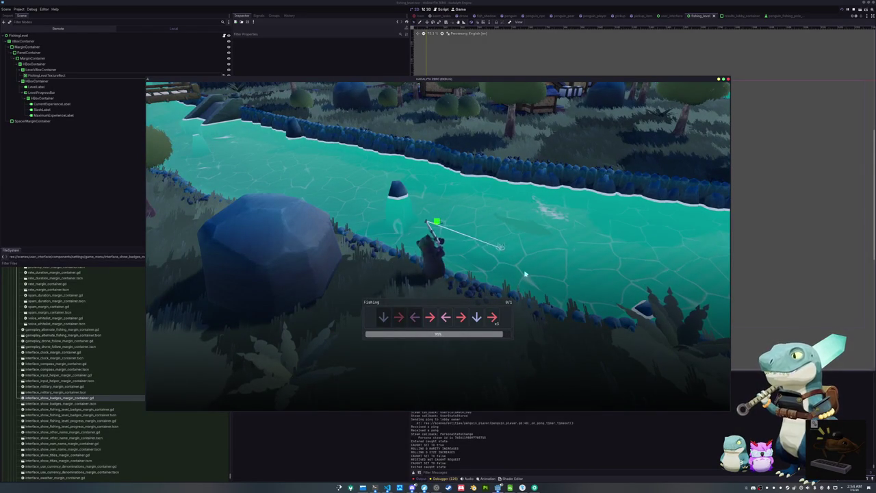
pyautogui.press('Right')
pyautogui.press('Left')
pyautogui.press('Right')
pyautogui.press('Down')
pyautogui.press('Right')
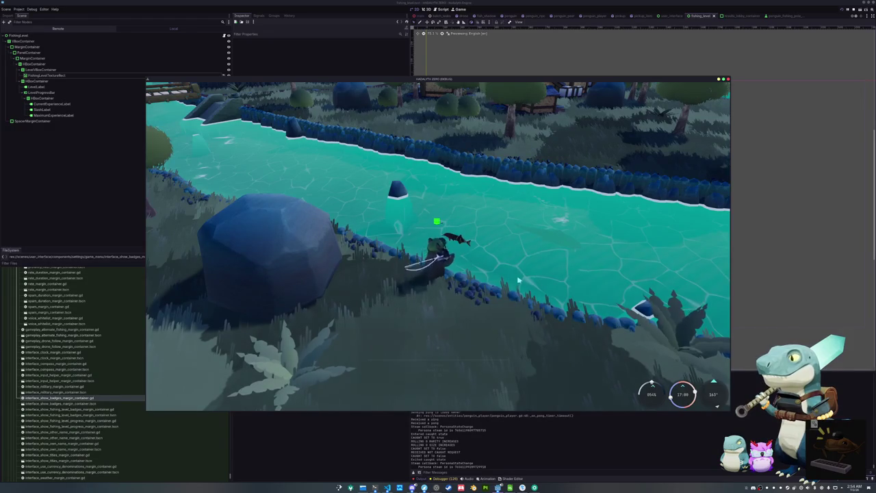
pyautogui.click(527, 285)
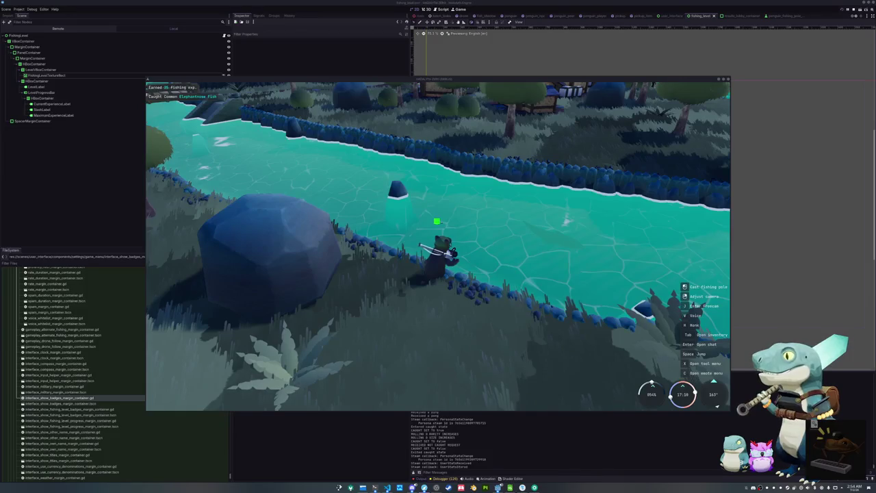
pyautogui.moveTo(875, 151)
pyautogui.mouseDown()
pyautogui.moveTo(628, 151)
pyautogui.moveTo(534, 116)
pyautogui.moveTo(327, 85)
pyautogui.moveTo(296, 67)
pyautogui.mouseUp()
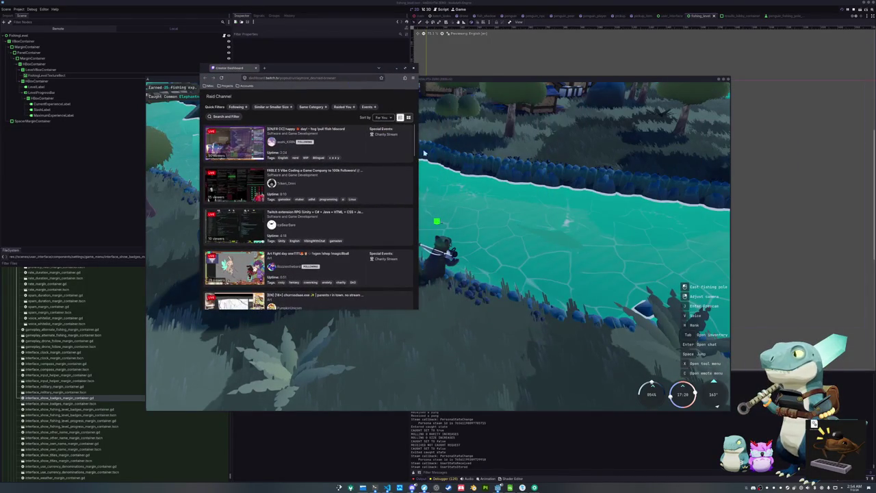
# Widen the Raid Channel dashboard so the full live stream titles are visible
pyautogui.moveTo(417, 157)
pyautogui.mouseDown()
pyautogui.moveTo(535, 154)
pyautogui.moveTo(525, 153)
pyautogui.mouseUp()
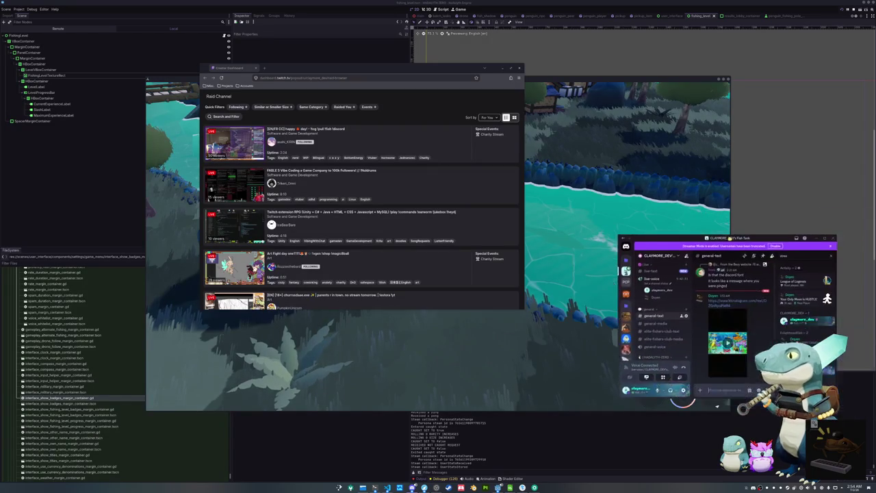
pyautogui.click(680, 340)
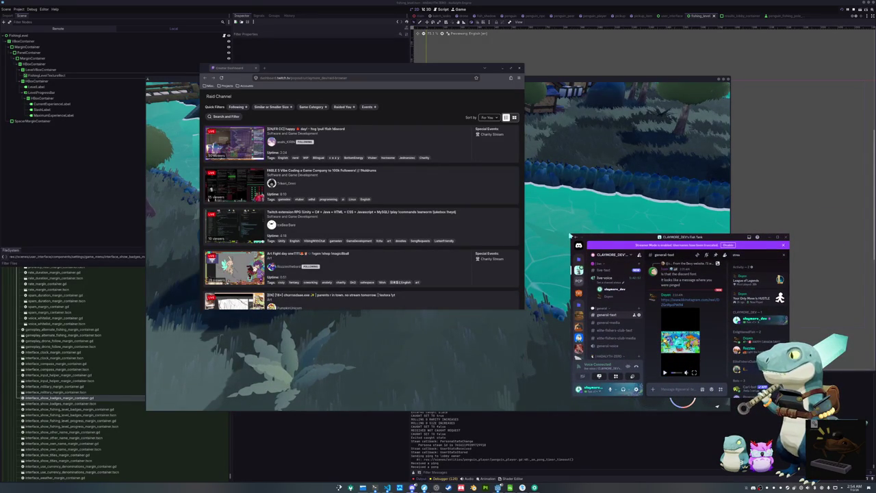
# Enlarge Discord and watch the shared aquarium video fullscreen, then pause and exit fullscreen
pyautogui.moveTo(572, 234)
pyautogui.mouseDown()
pyautogui.moveTo(446, 127)
pyautogui.moveTo(442, 111)
pyautogui.moveTo(446, 137)
pyautogui.moveTo(433, 135)
pyautogui.mouseUp()
pyautogui.click(552, 372)
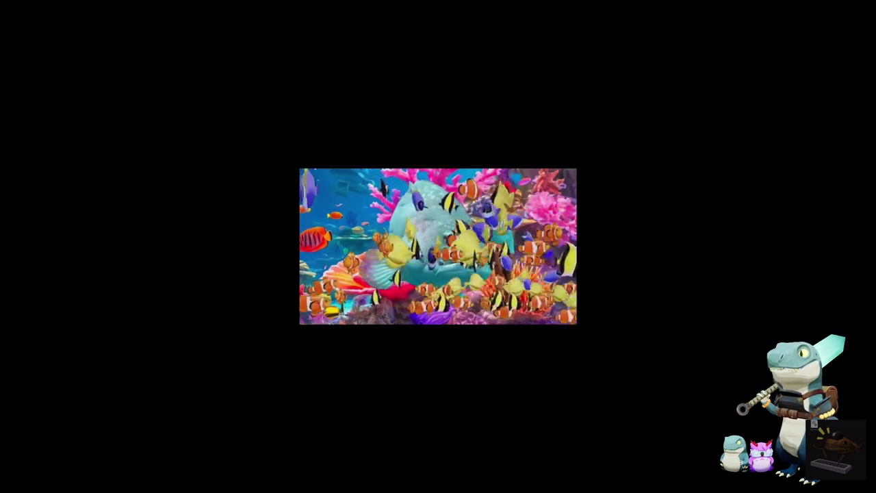
pyautogui.press('space')
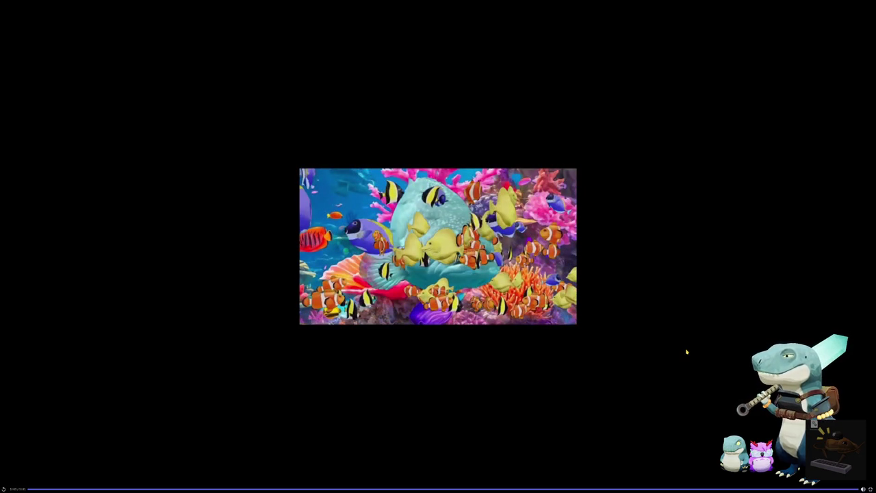
pyautogui.press('Escape')
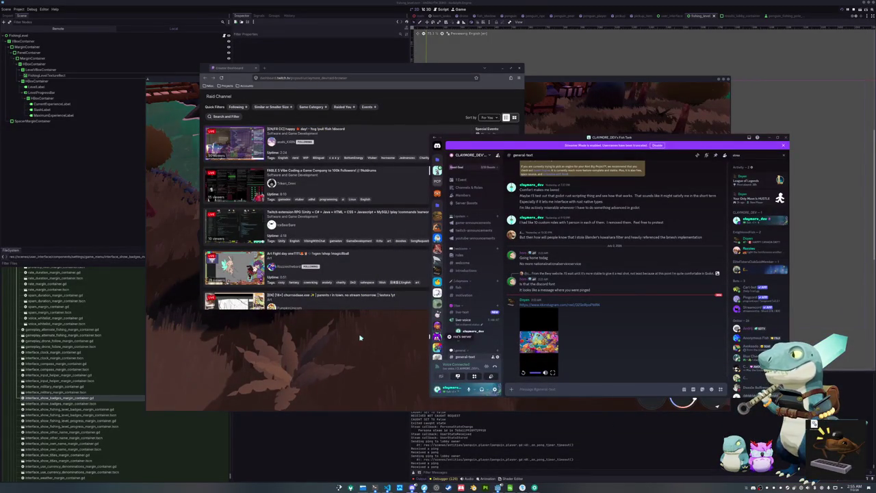
# Move Discord aside so the running game and Raid Channel list are visible again
pyautogui.moveTo(599, 137); pyautogui.dragTo(630, 180)
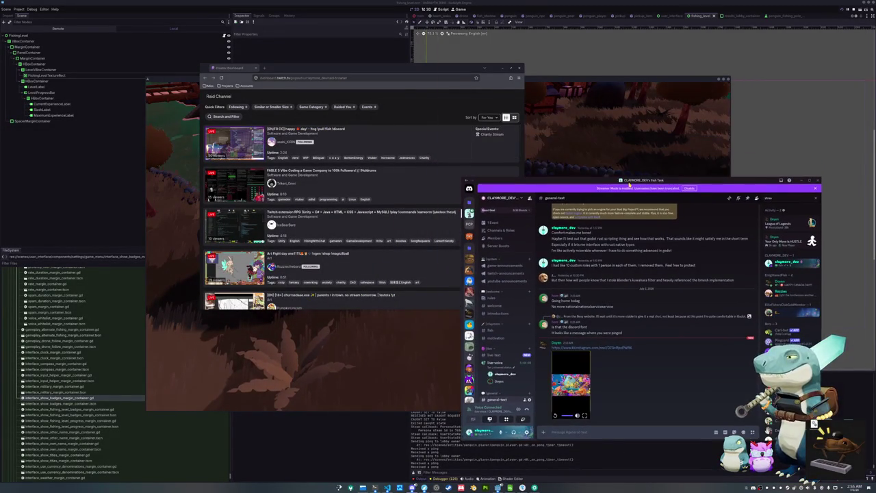
pyautogui.click(629, 183)
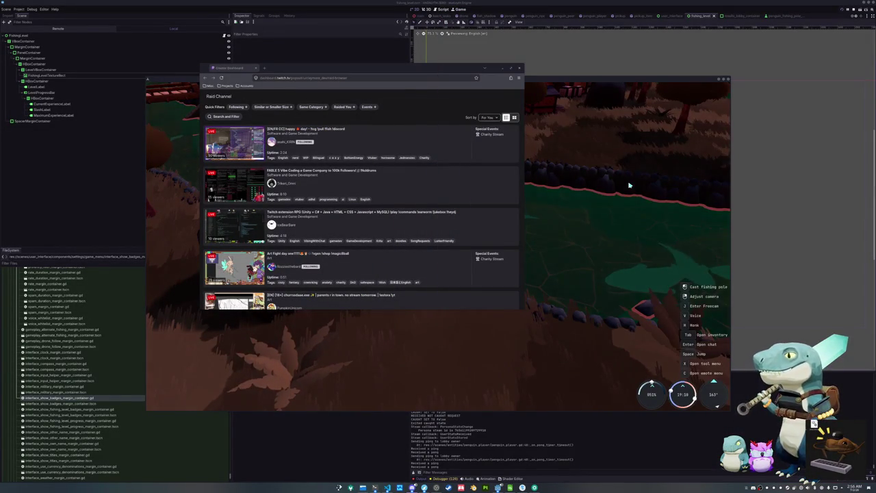
pyautogui.moveTo(425, 68)
pyautogui.mouseDown()
pyautogui.moveTo(566, 128)
pyautogui.moveTo(524, 121)
pyautogui.mouseUp()
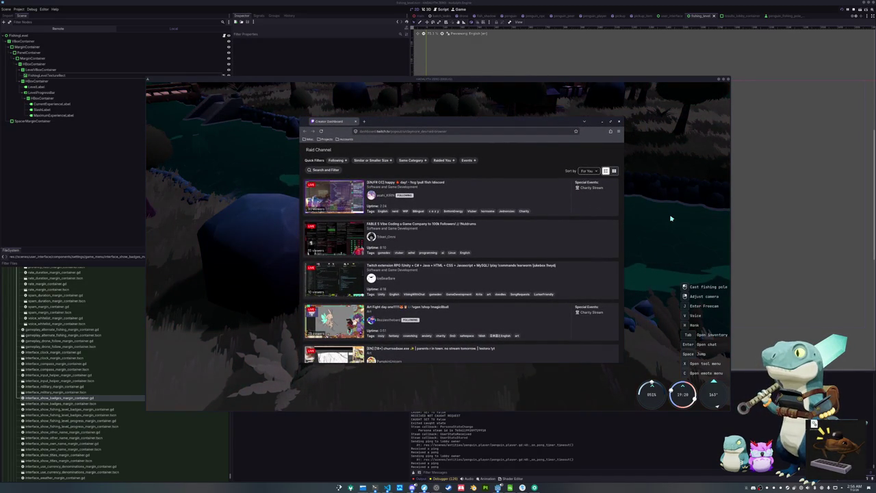
# Browse the Raid Channel list and preview the Twitch extension RPG stream
pyautogui.scroll(-1, 590, 260)
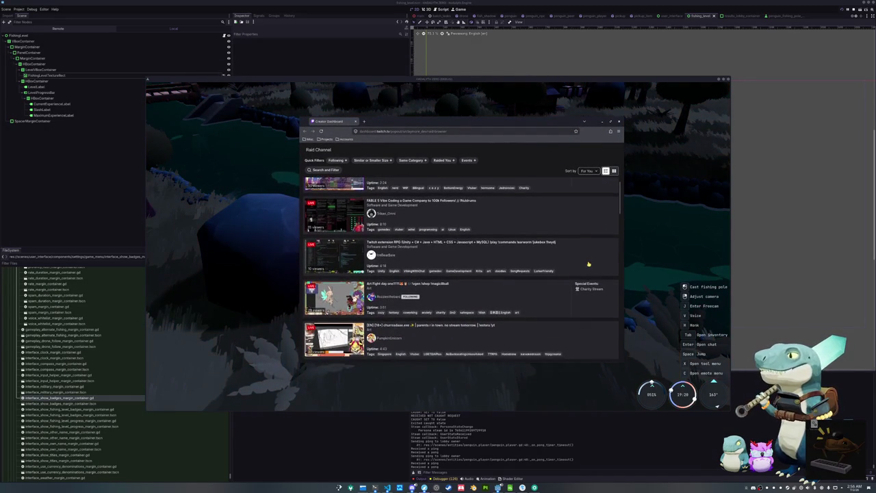
pyautogui.scroll(1, 589, 260)
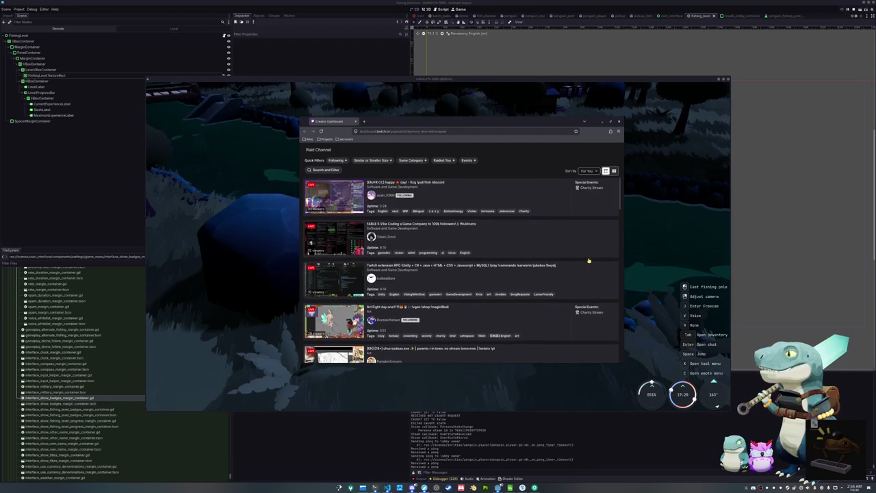
pyautogui.scroll(-1, 589, 260)
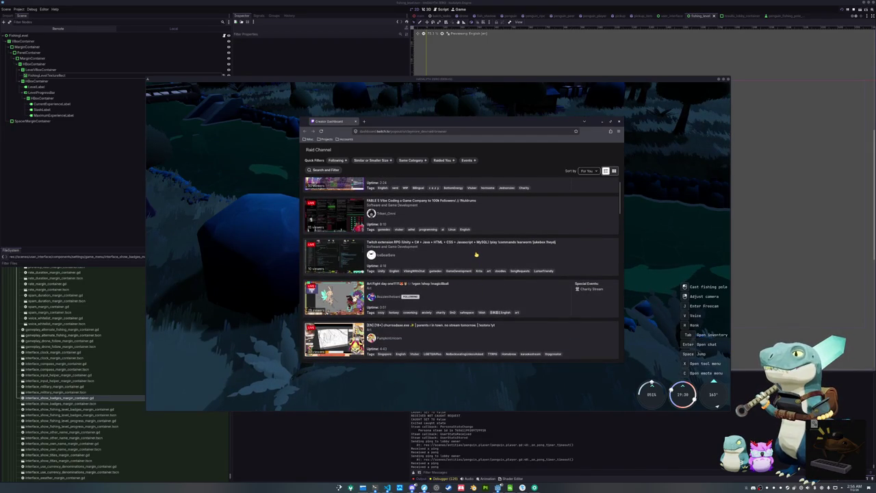
pyautogui.scroll(-4, 476, 255)
pyautogui.scroll(-2, 453, 272)
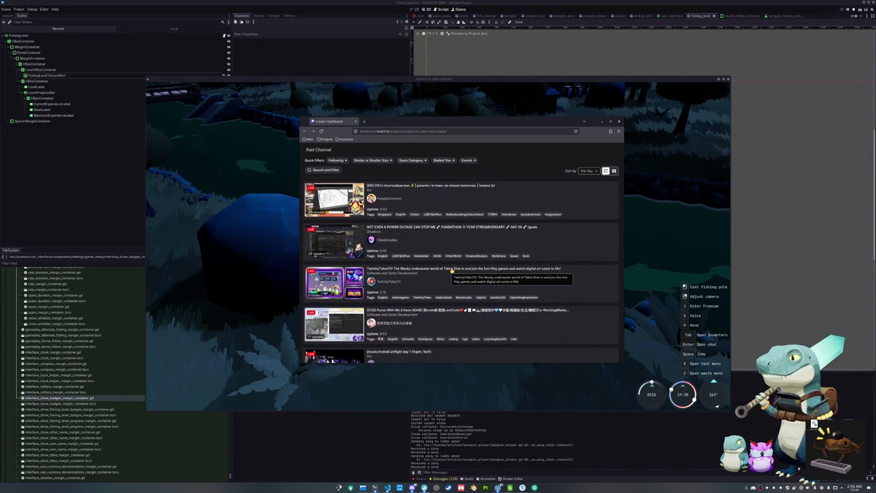
pyautogui.scroll(1, 452, 270)
pyautogui.scroll(5, 451, 270)
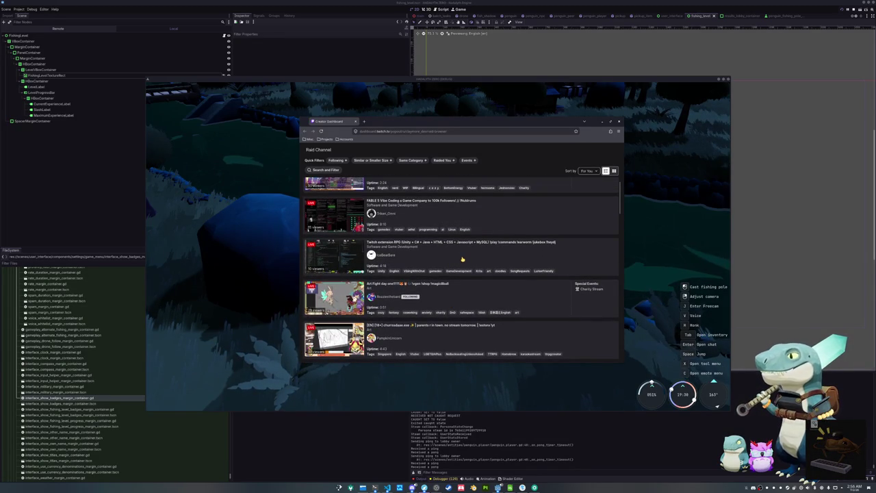
pyautogui.click(463, 259)
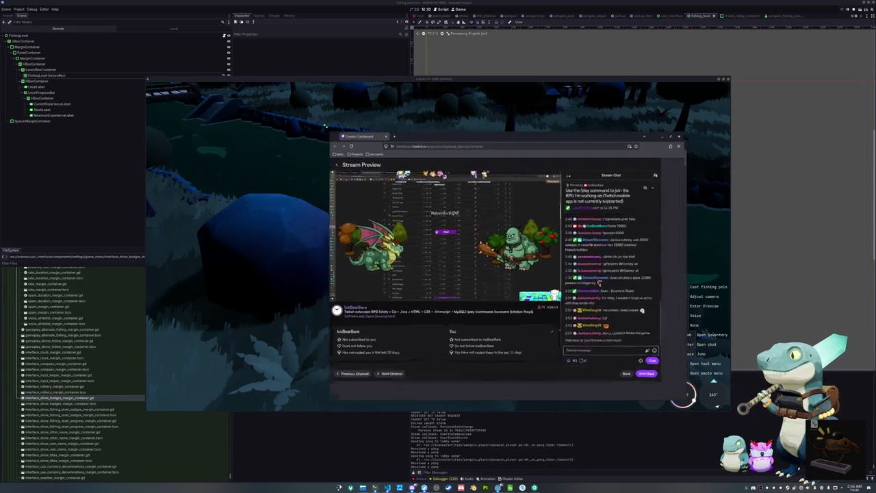
# Enlarge the dashboard and start a raid to the previewed Twitch extension RPG stream
pyautogui.moveTo(326, 127)
pyautogui.mouseDown()
pyautogui.moveTo(262, 75)
pyautogui.moveTo(230, 66)
pyautogui.mouseUp()
pyautogui.moveTo(424, 240)
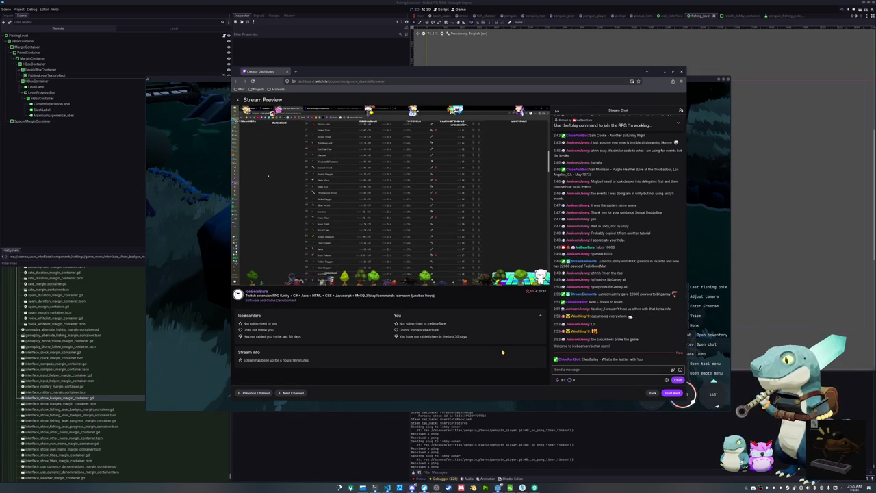
pyautogui.click(672, 393)
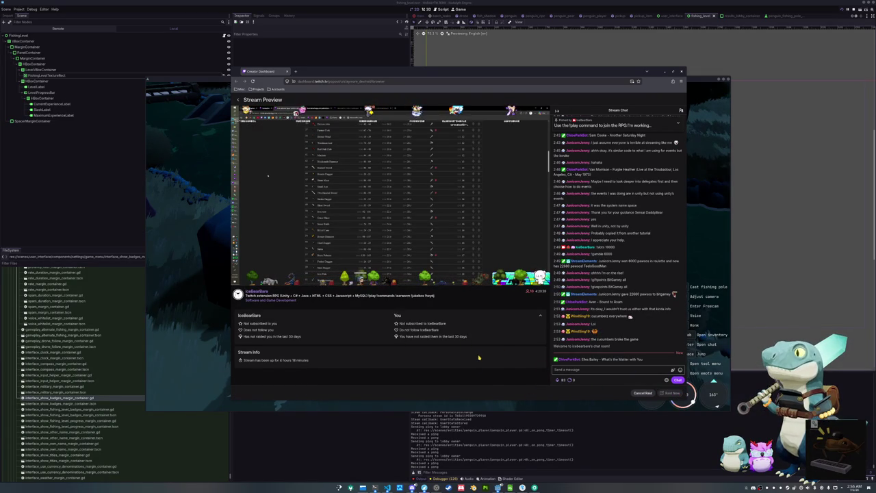